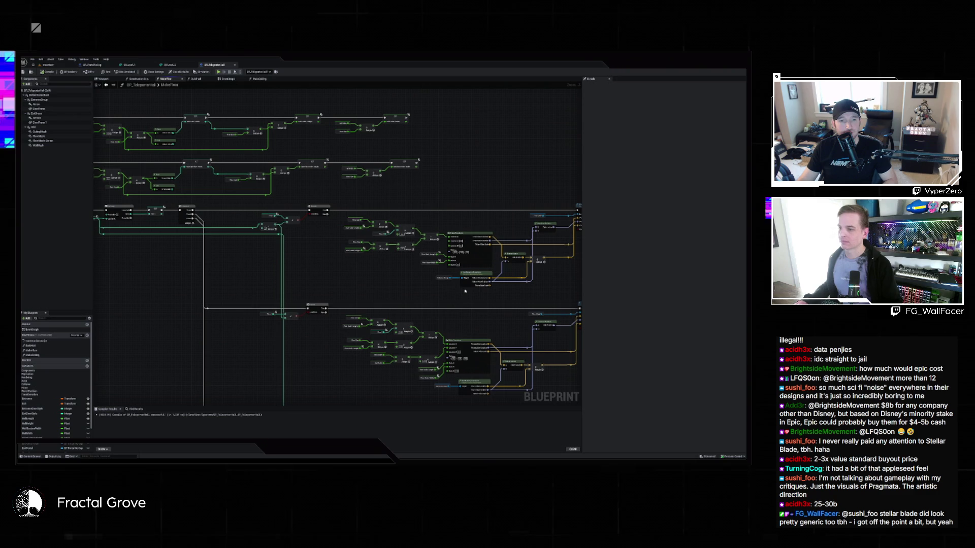
Step: Survey the left and right sides of the BP_Teleporter node network
scroll(445, 269, "up", 5)
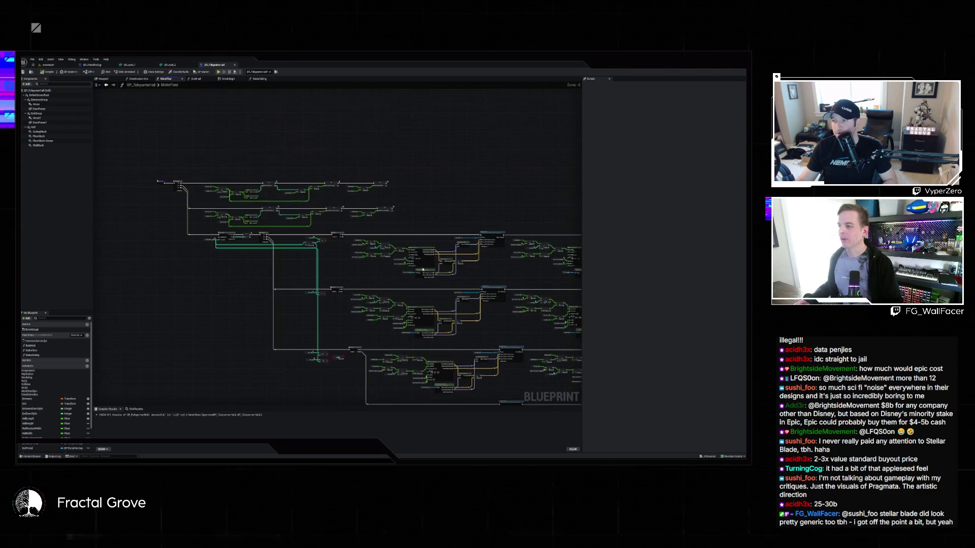
left_click_drag(359, 267, 322, 262)
scroll(257, 259, "down", 2)
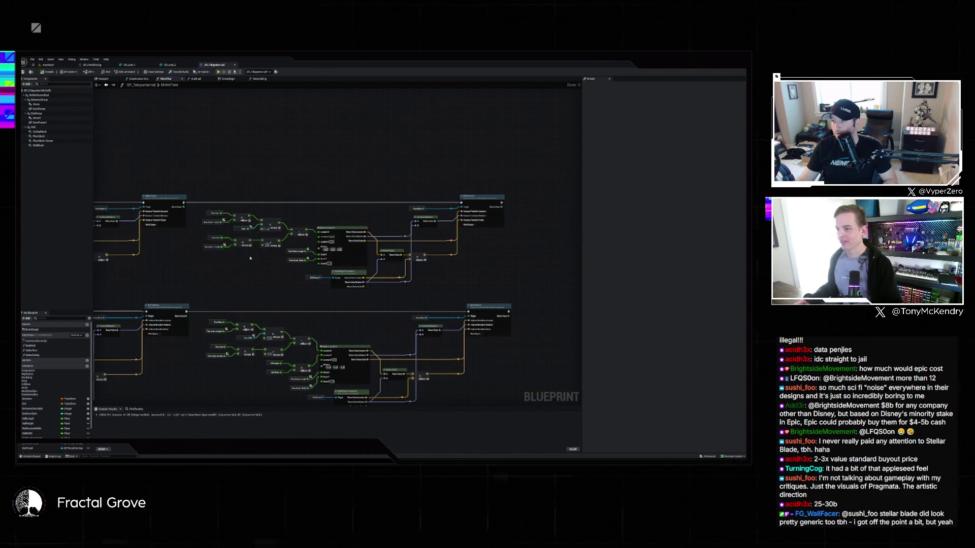
scroll(255, 259, "down", 6)
left_click_drag(445, 226, 364, 228)
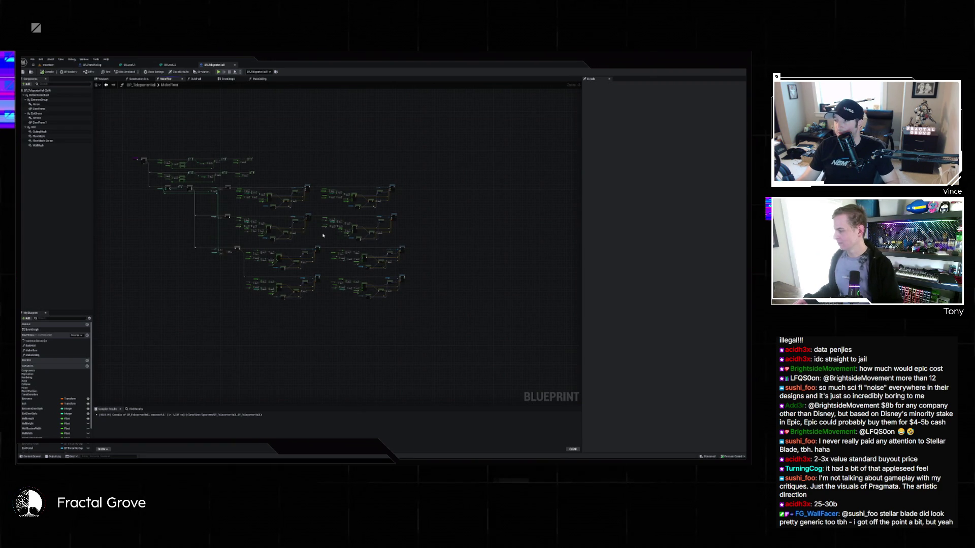
scroll(305, 208, "up", 8)
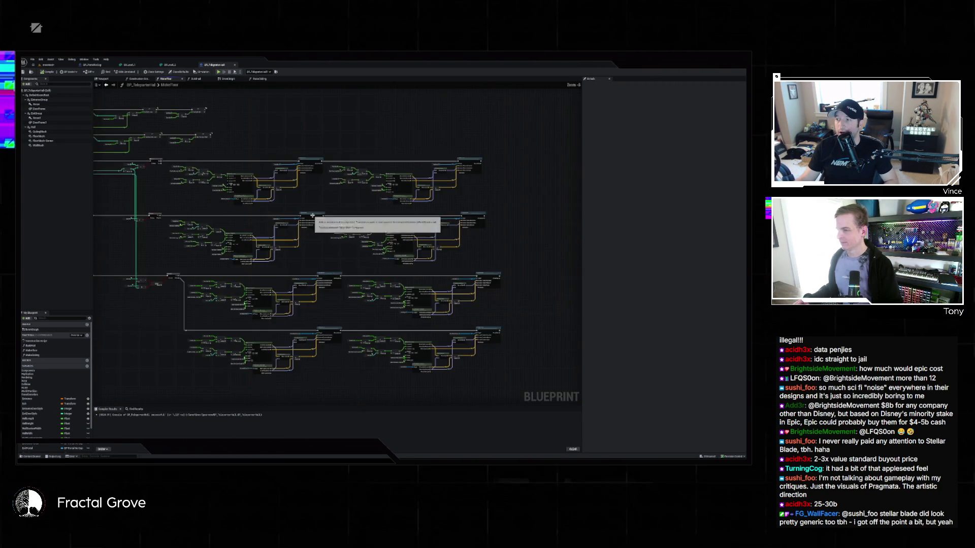
scroll(294, 204, "down", 4)
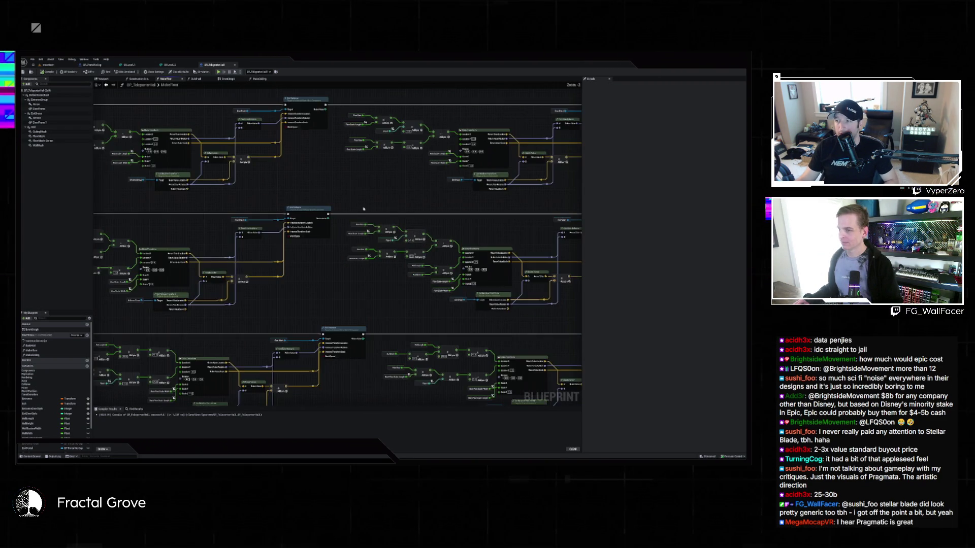
Step: Restore the Branch and AND condition nodes before the spawn rows, then view the level's hallway
left_click_drag(292, 203, 413, 150)
left_click_drag(297, 212, 363, 169)
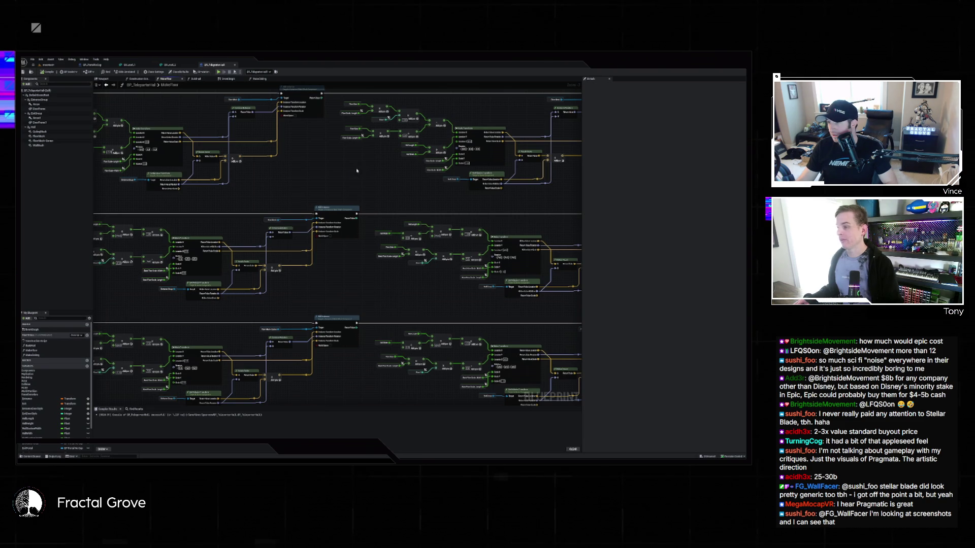
key("ctrl+z")
key("ctrl+z")
key("ctrl+z")
key("ctrl+z")
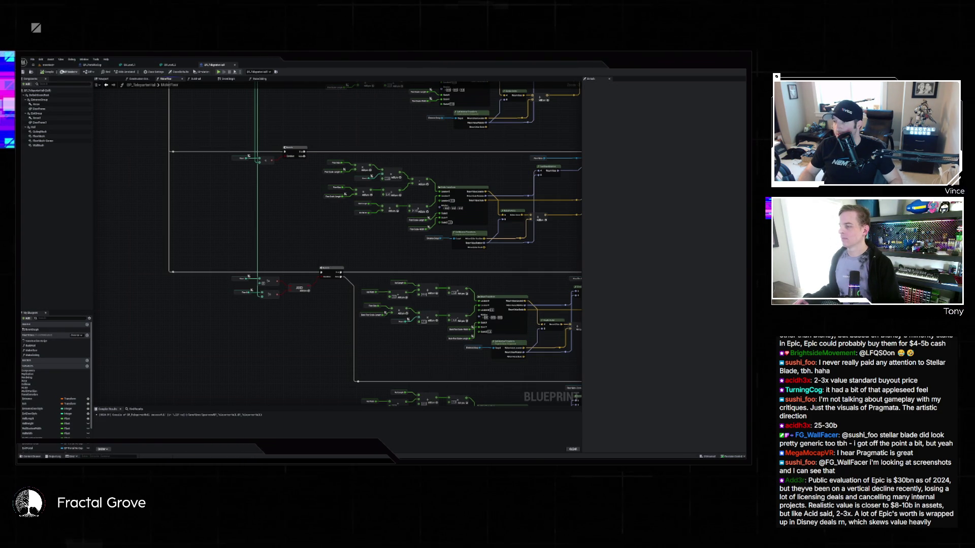
left_click(48, 64)
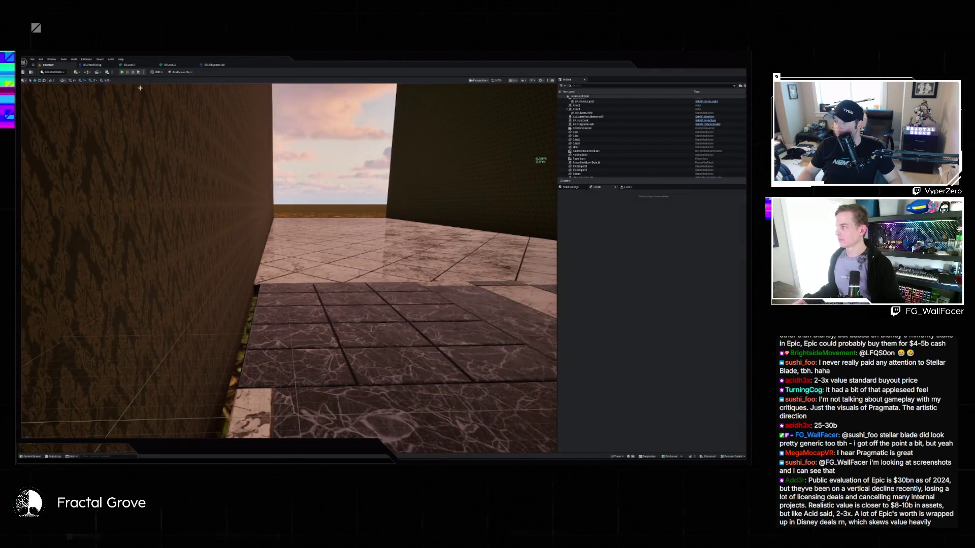
Step: Frame the AND-fed Branch node and both wired spawn rows in the BP_Teleporter graph
left_click(219, 65)
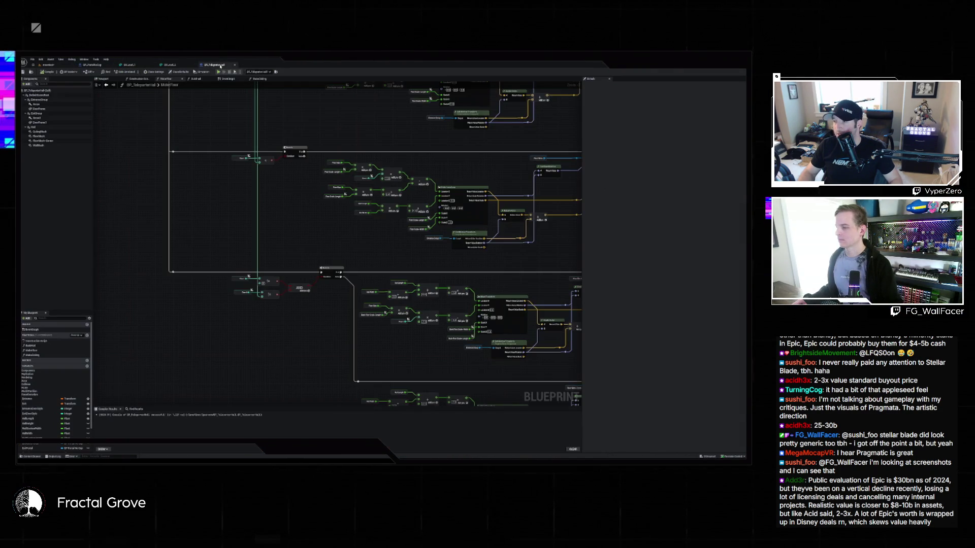
scroll(323, 178, "down", 3)
scroll(315, 196, "up", 5)
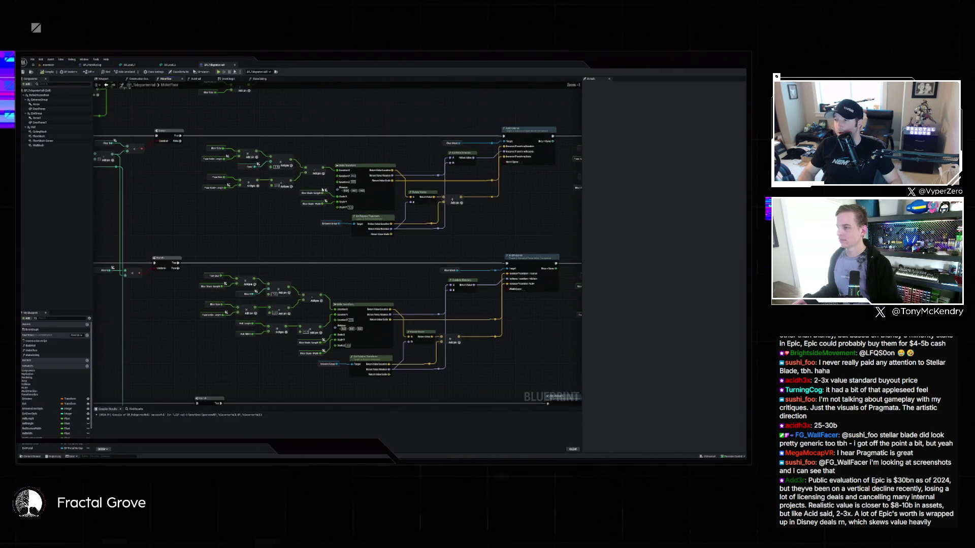
scroll(285, 196, "down", 1)
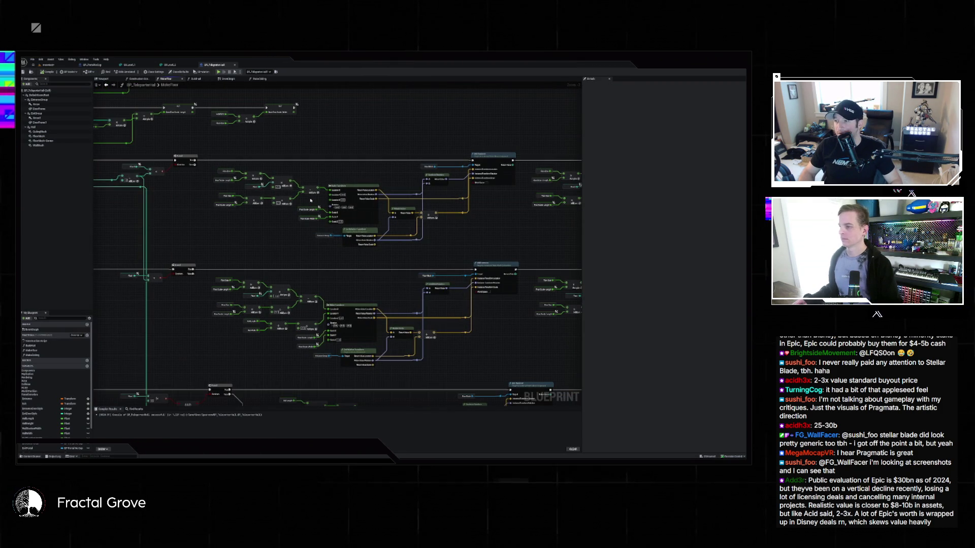
scroll(307, 196, "up", 2)
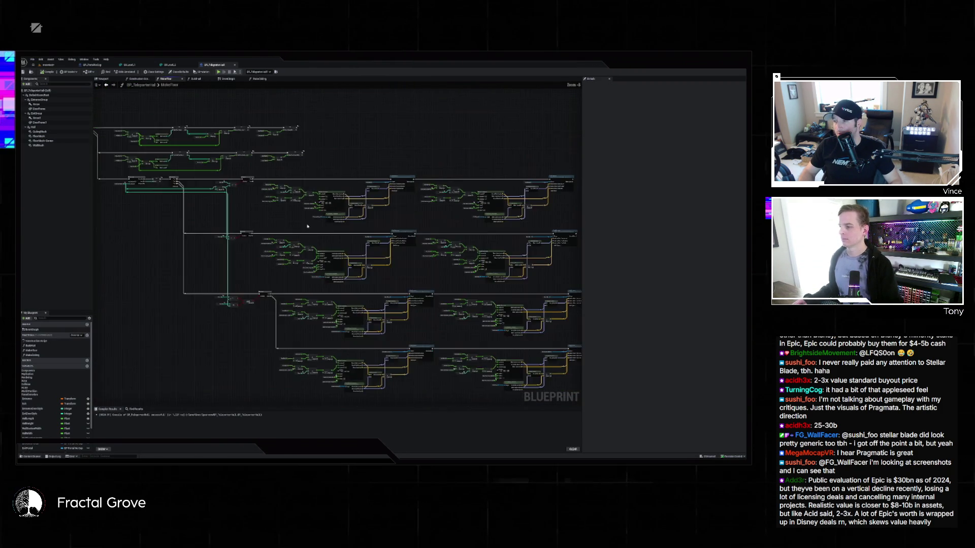
mouse_move(275, 221)
left_mouse_down()
mouse_move(276, 204)
mouse_move(407, 214)
mouse_move(407, 193)
mouse_move(344, 182)
left_mouse_up()
scroll(337, 196, "down", 1)
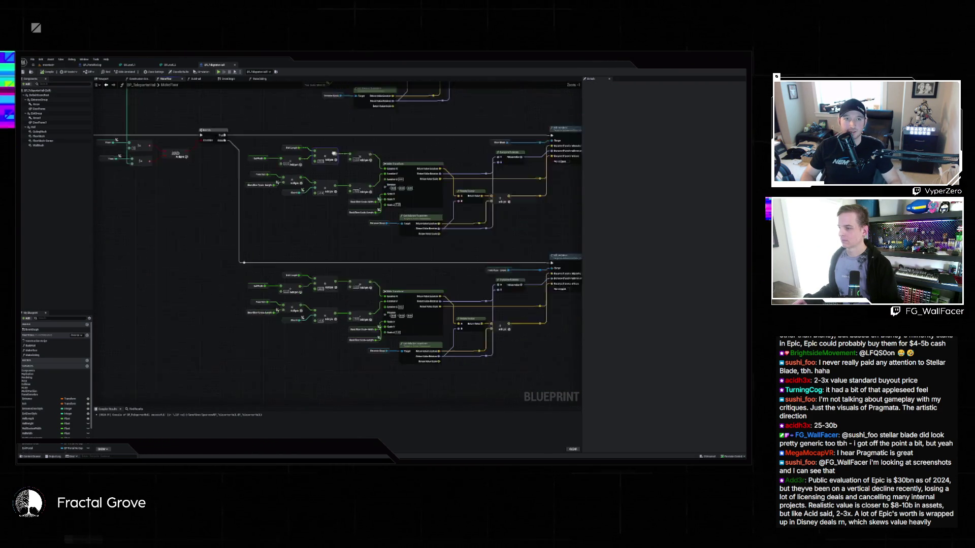
left_click_drag(323, 326, 308, 244)
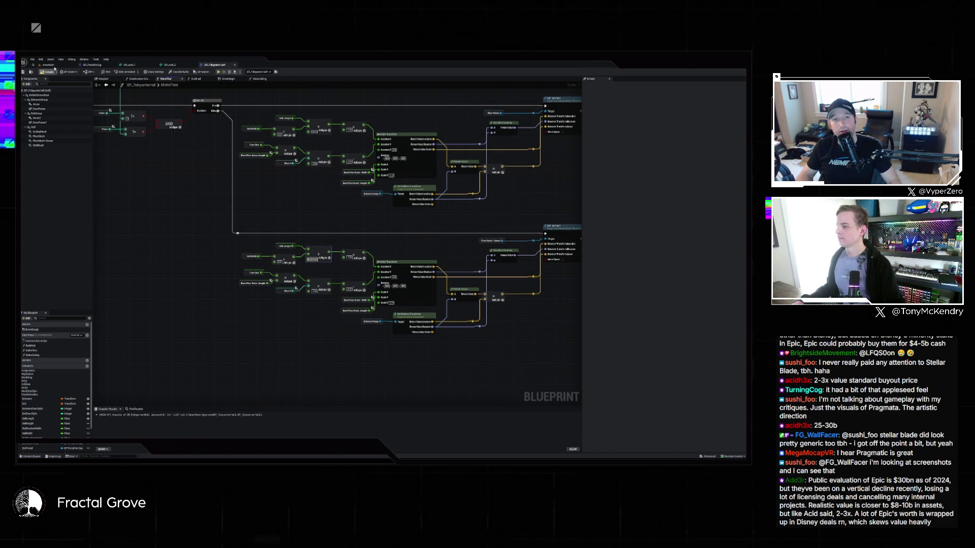
Step: Check the level's floor tiles, then undo the last number value change in BP_Teleporter
left_click(55, 67)
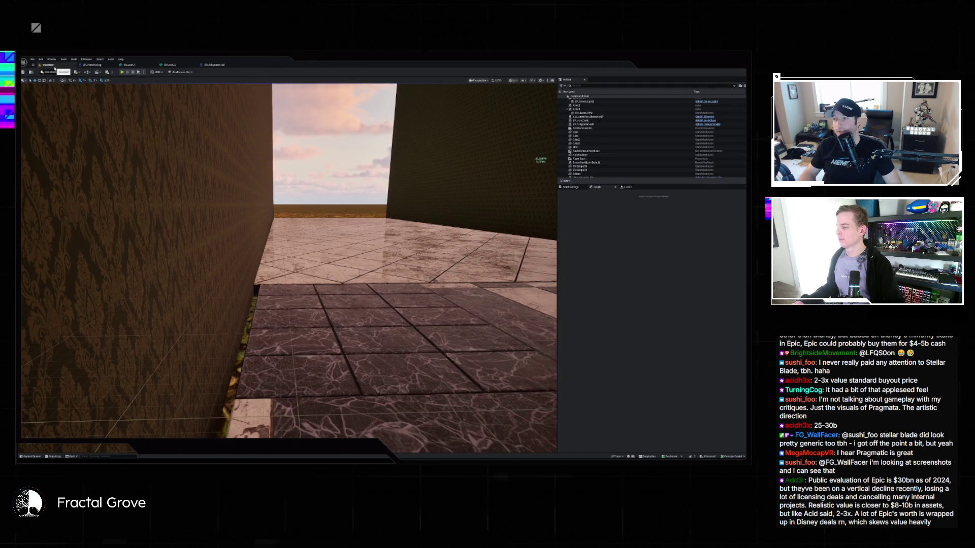
mouse_move(290, 259)
left_mouse_down()
mouse_move(290, 304)
mouse_move(171, 110)
left_mouse_up()
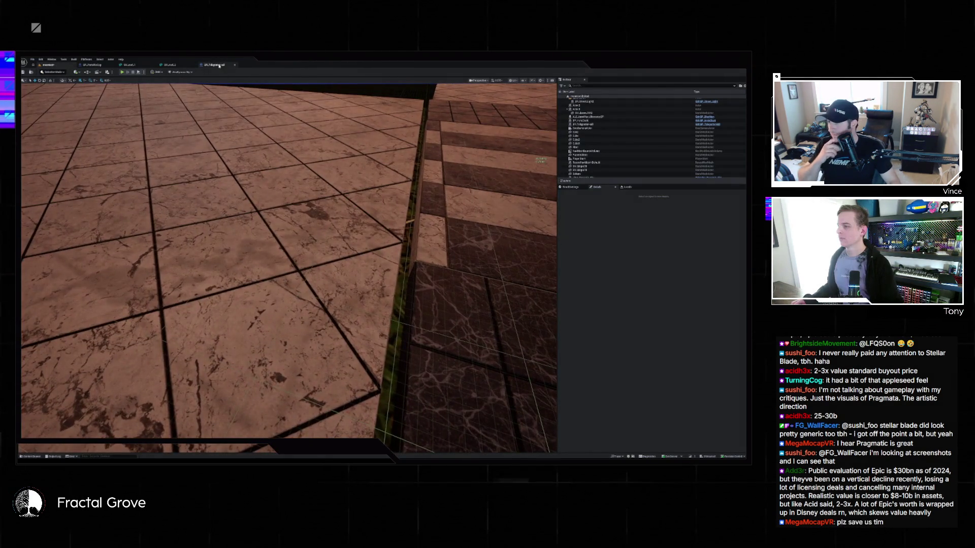
left_click(219, 65)
key("ctrl+z")
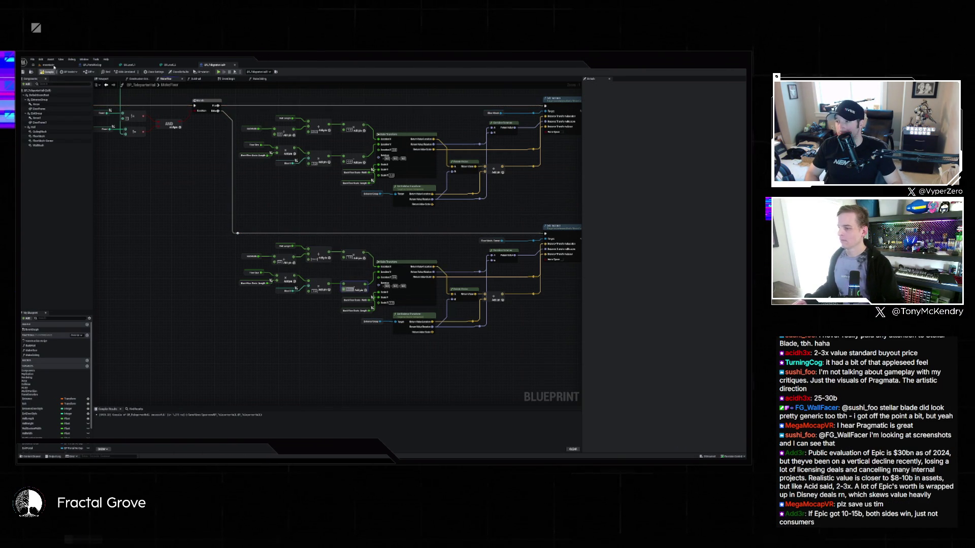
Step: Inspect the level's wall and floor after the undo, glancing at BP_TeleporterWall in between
left_click(54, 67)
left_click_drag(374, 232, 374, 232)
left_click(213, 65)
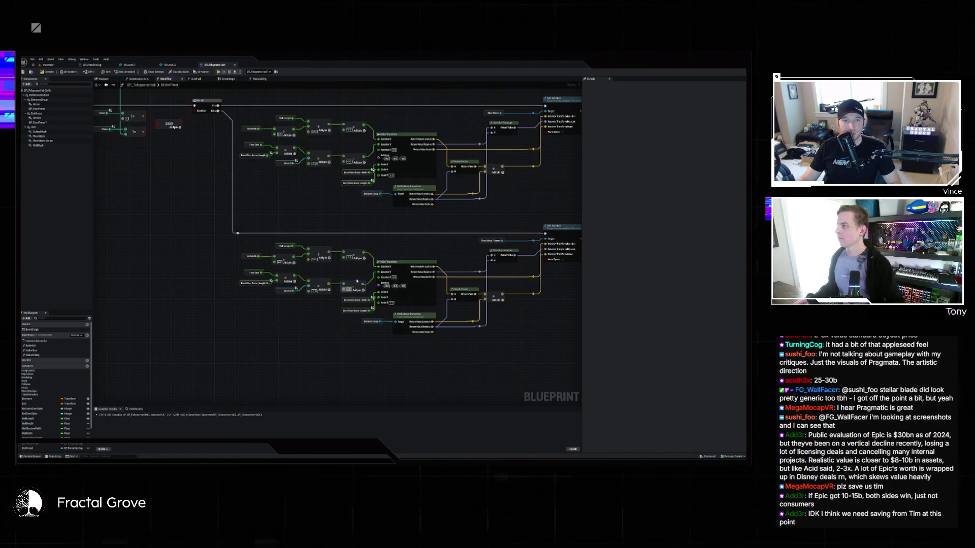
left_click(49, 65)
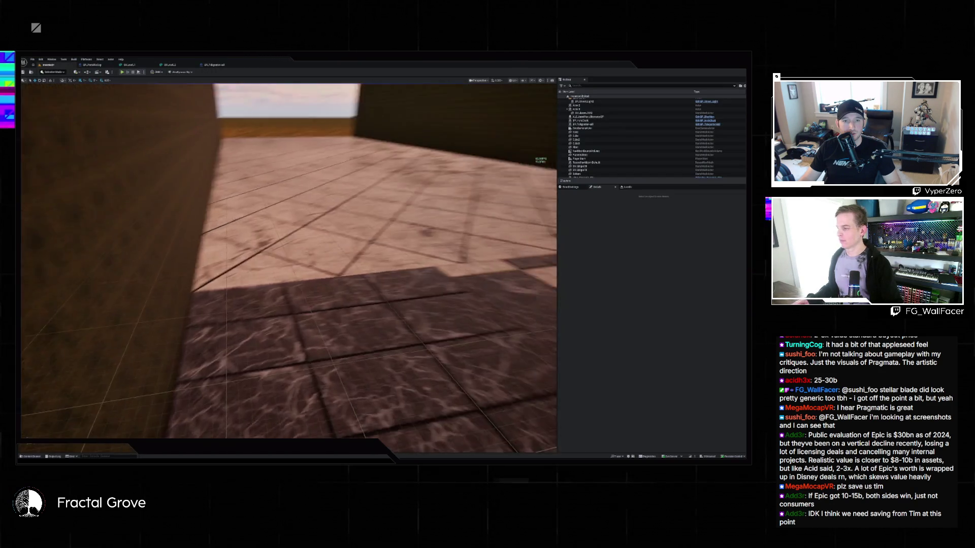
Step: Fly down the corridor past the walls and tiled floor, then switch to BP_TeleporterWall
key("w")
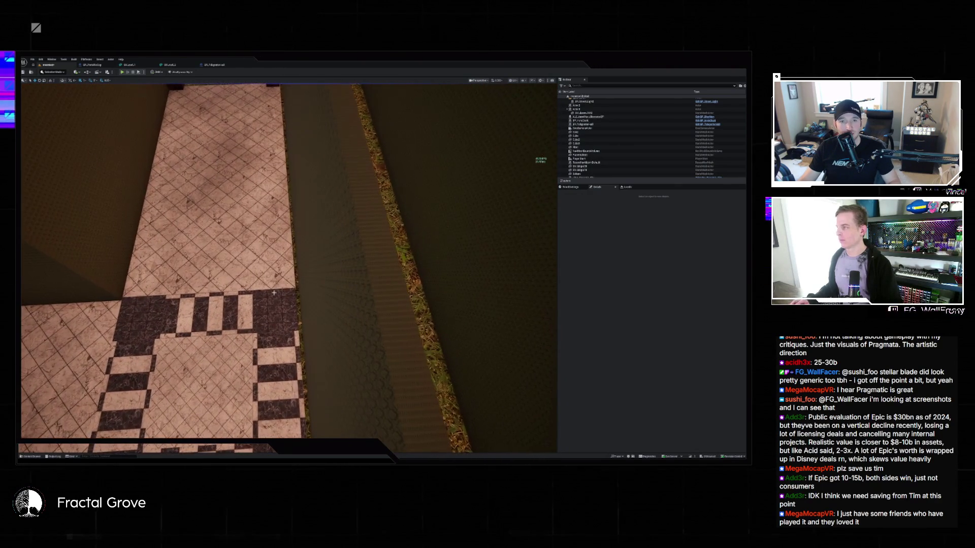
left_click(215, 65)
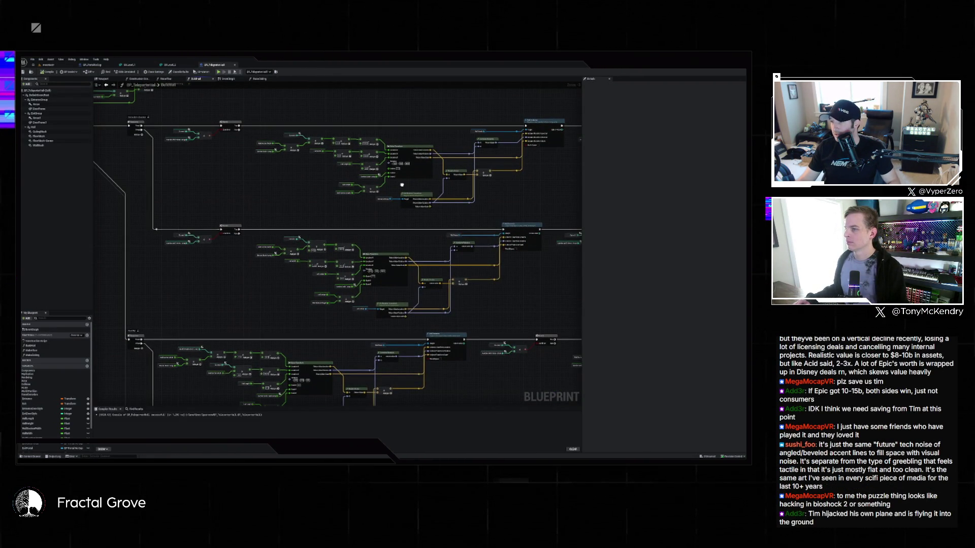
Step: Enter a new number on BP_TeleporterWall's Add node, save, and view the result in the level
left_click_drag(401, 185, 327, 190)
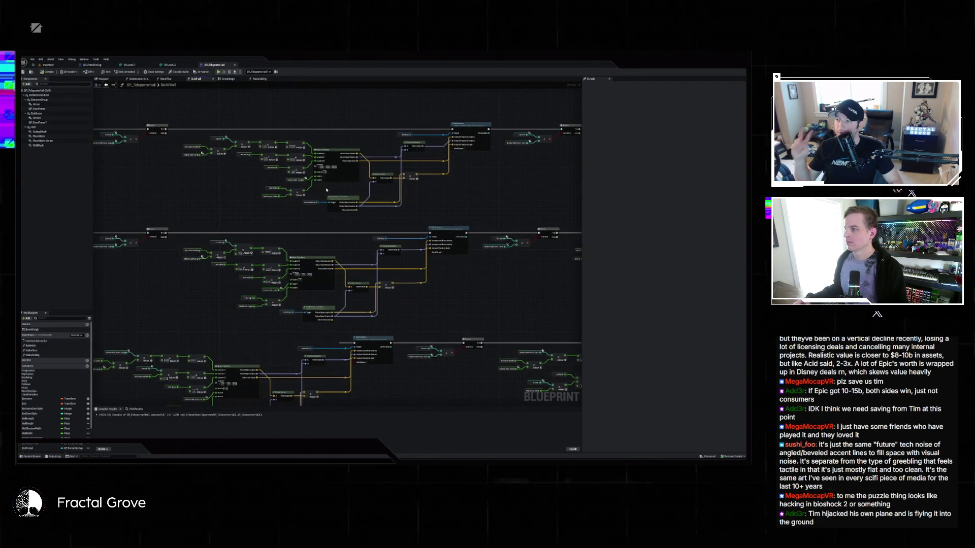
scroll(283, 158, "up", 2)
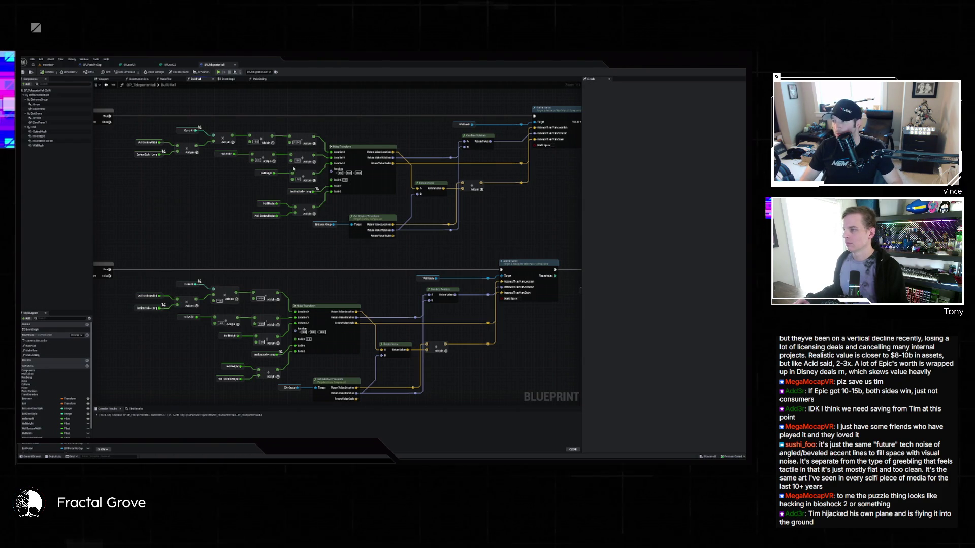
left_click(300, 159)
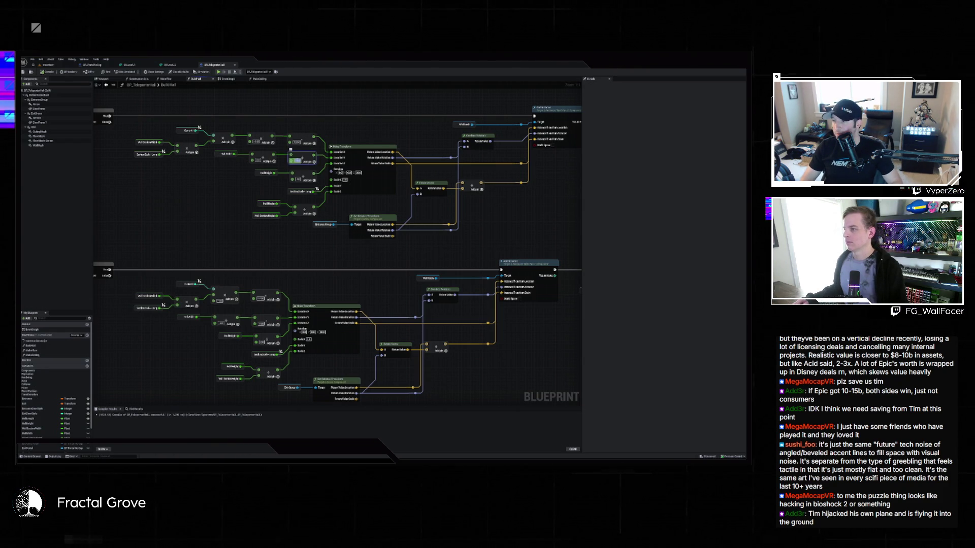
key("Return")
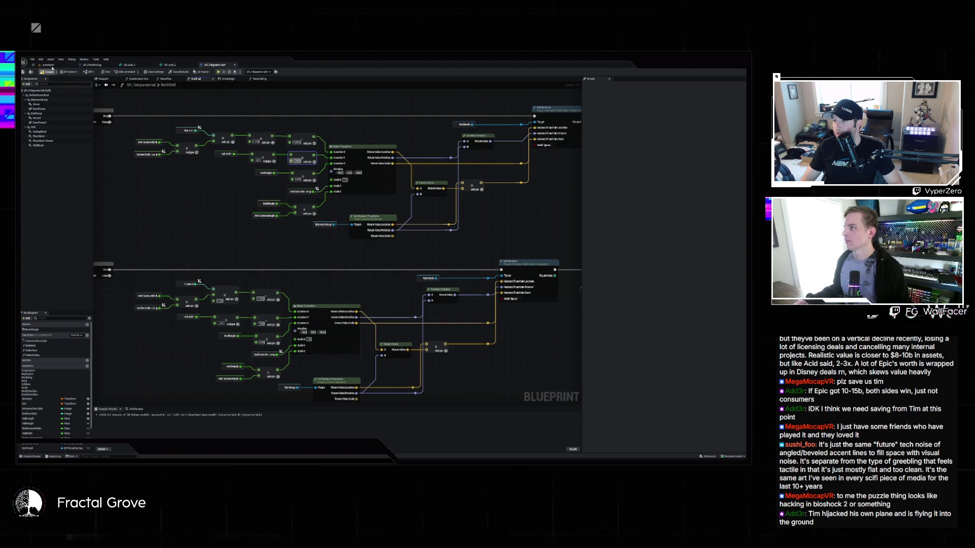
key("ctrl+s")
left_click(52, 67)
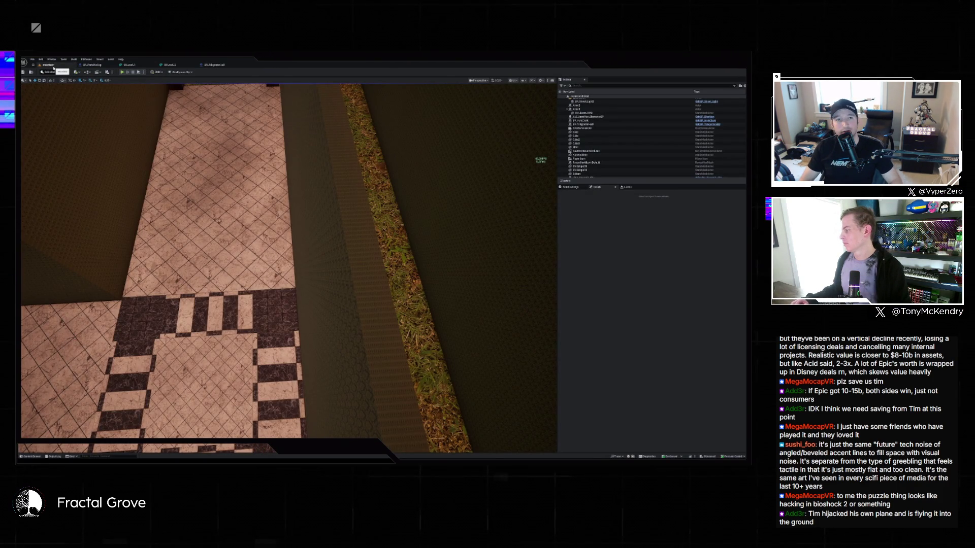
Step: Fly down over the checkered floor and past the walls into the corridor doorway, then reopen BP_Teleporter
mouse_move(160, 127)
left_mouse_down()
mouse_move(133, 107)
mouse_move(87, 112)
left_mouse_up()
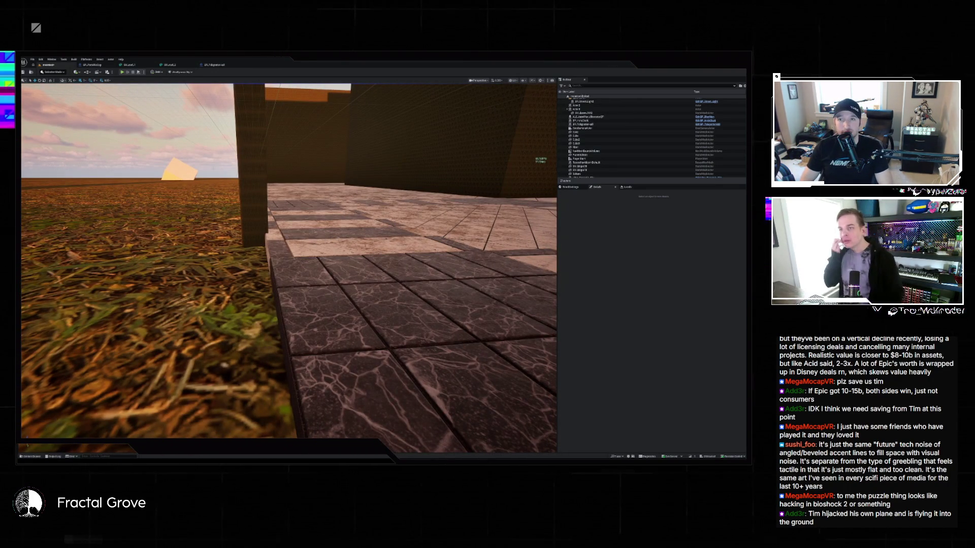
left_click_drag(84, 111, 58, 106)
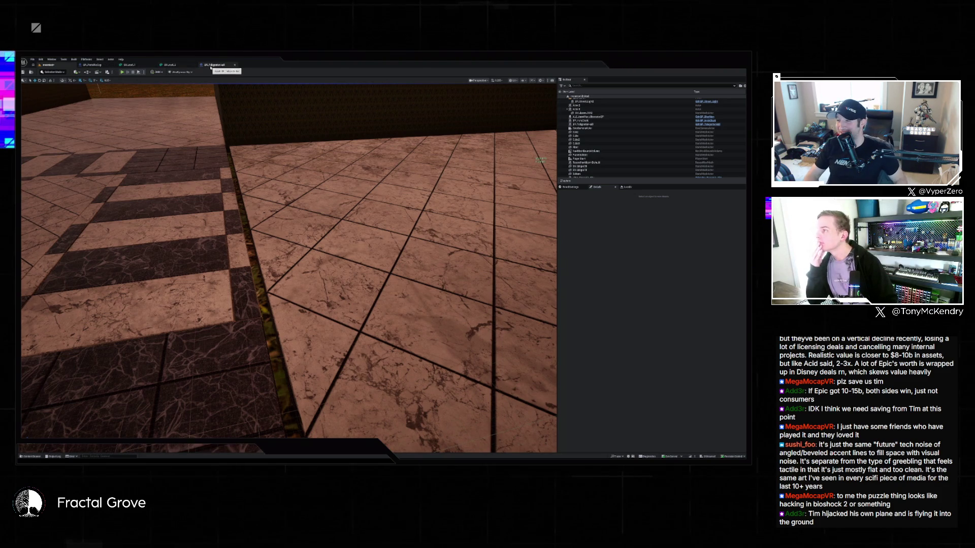
left_click(212, 65)
scroll(282, 187, "down", 4)
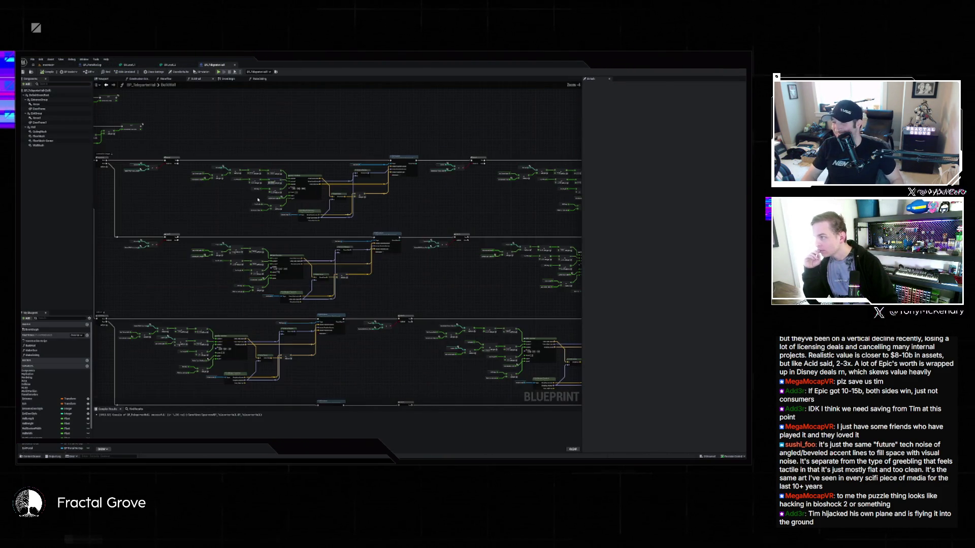
Step: Look over the floor nodes in the MakeFloor function graph, then return to the marble-tiled level
scroll(279, 198, "up", 1)
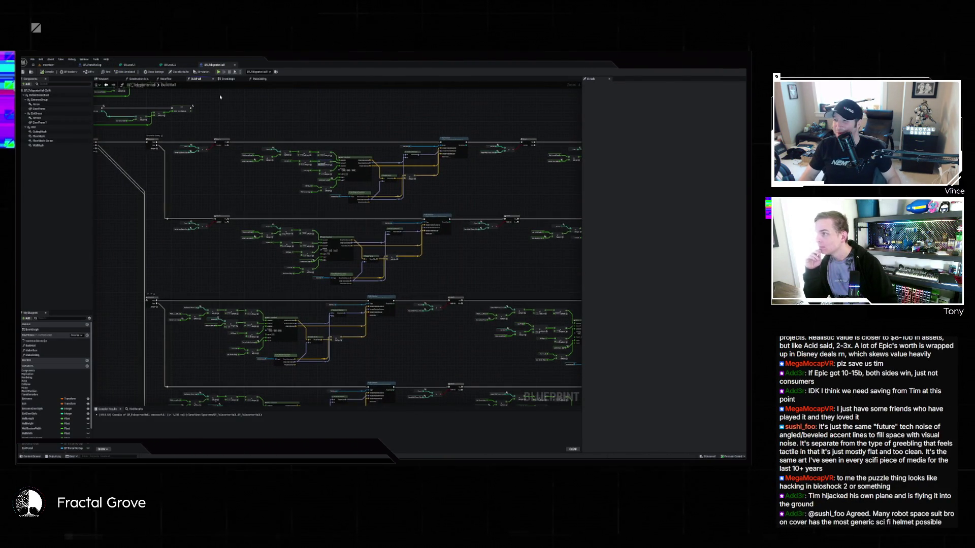
left_click(166, 79)
left_click_drag(320, 208, 254, 209)
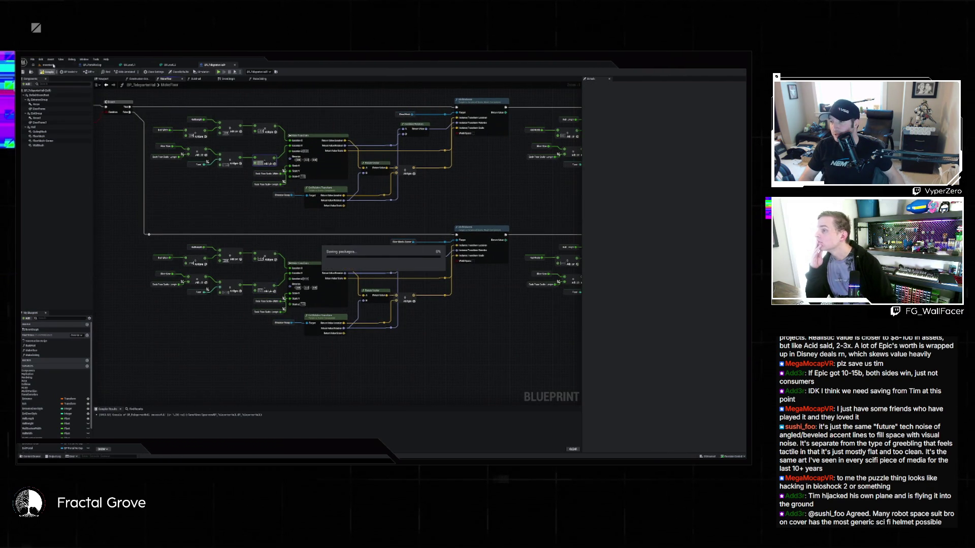
left_click(53, 65)
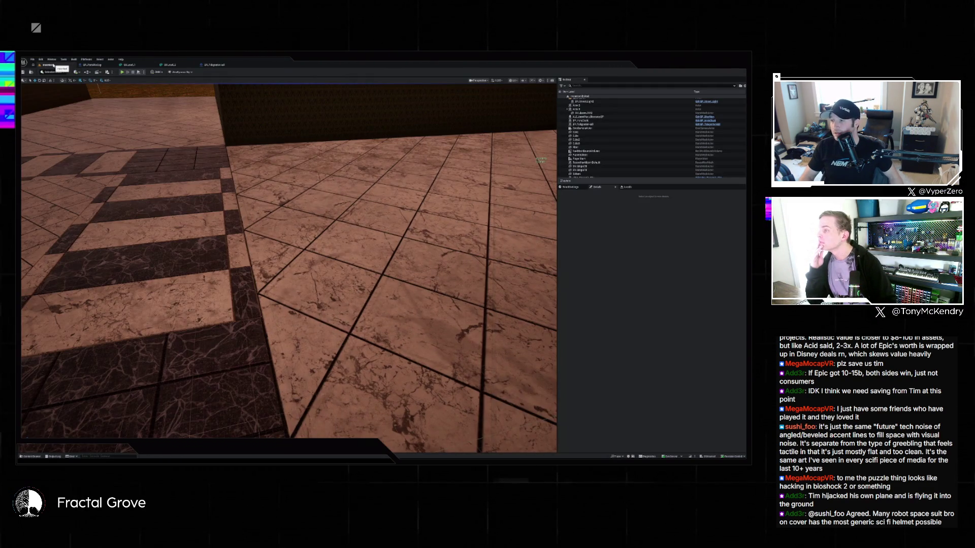
Step: Fly back and forth through the doorway into the tiled room and corridor, then reopen BP_TeleporterWall
mouse_move(234, 144)
left_mouse_down()
mouse_move(188, 147)
mouse_move(172, 168)
mouse_move(248, 153)
left_mouse_up()
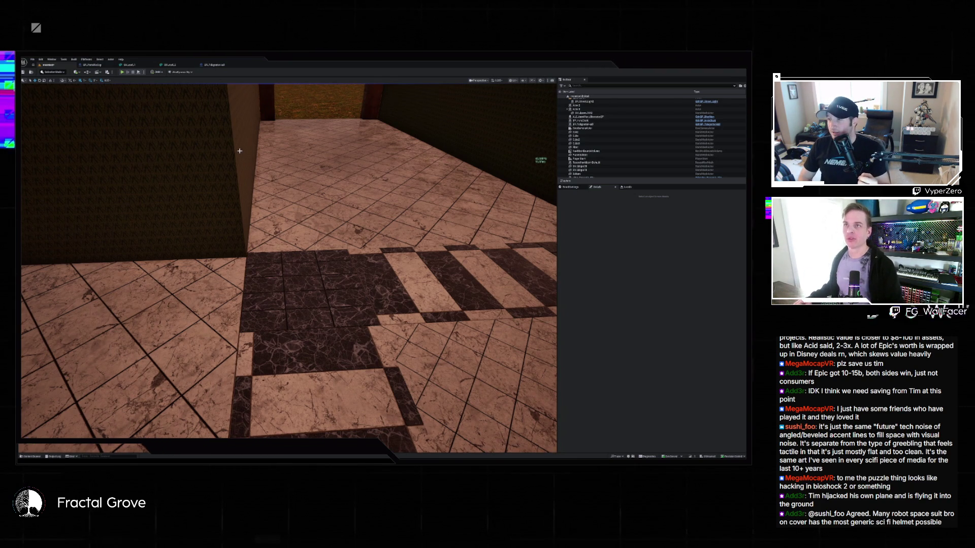
key("w")
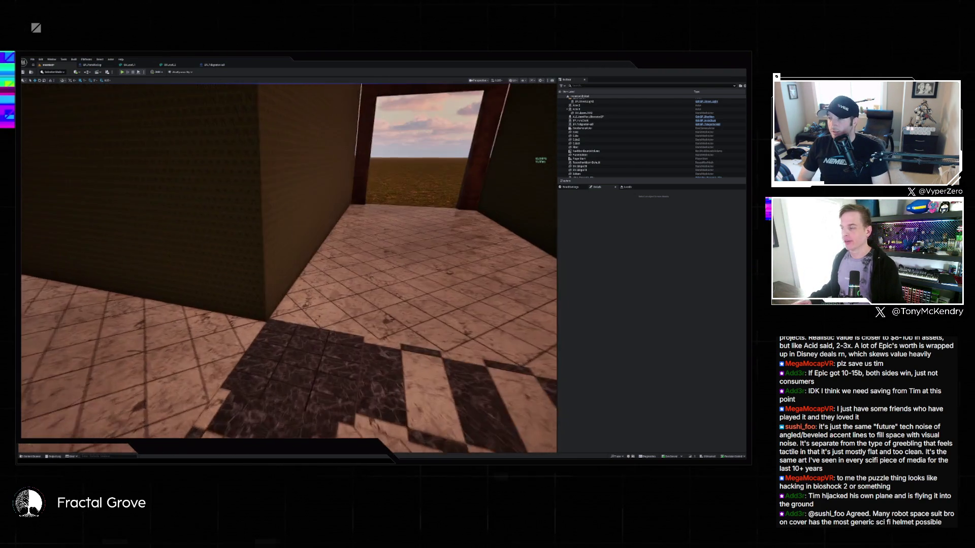
key("s")
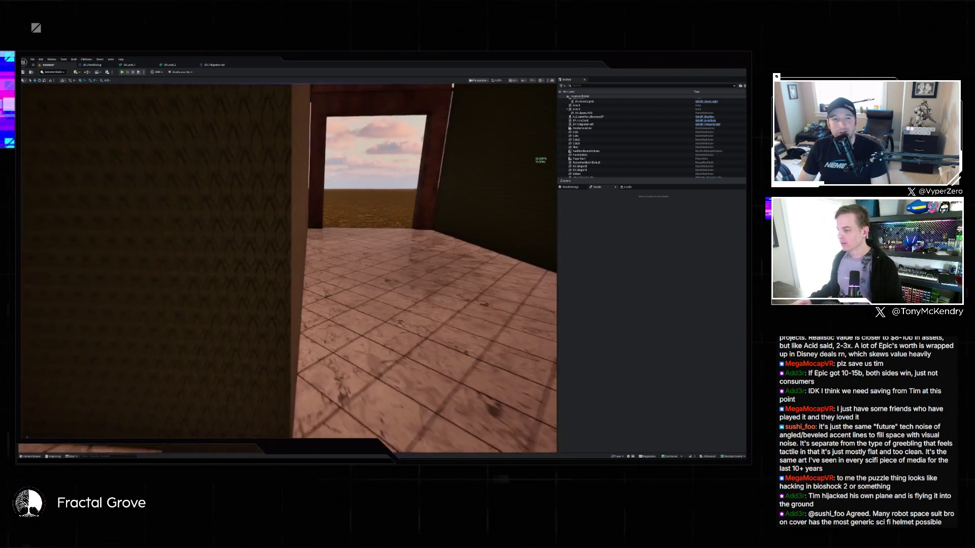
key("w")
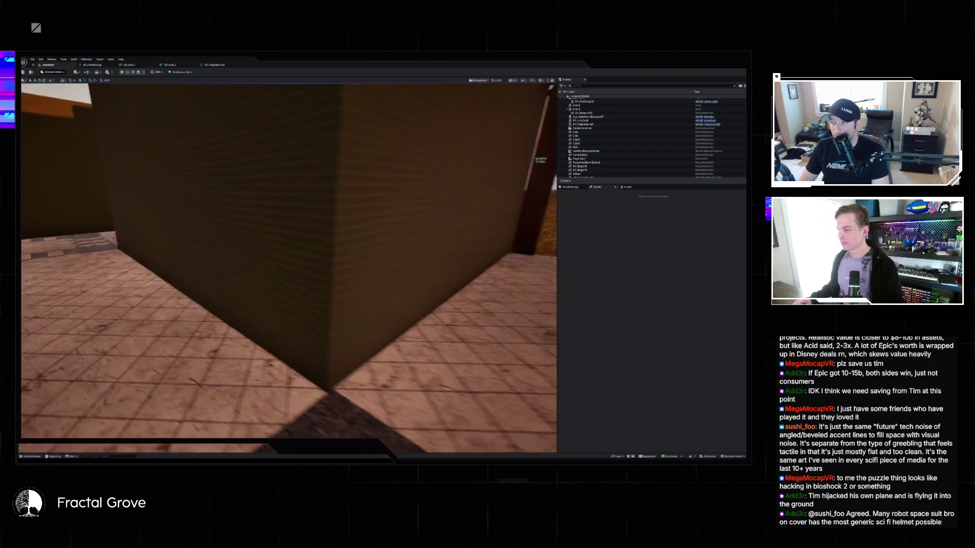
key("s")
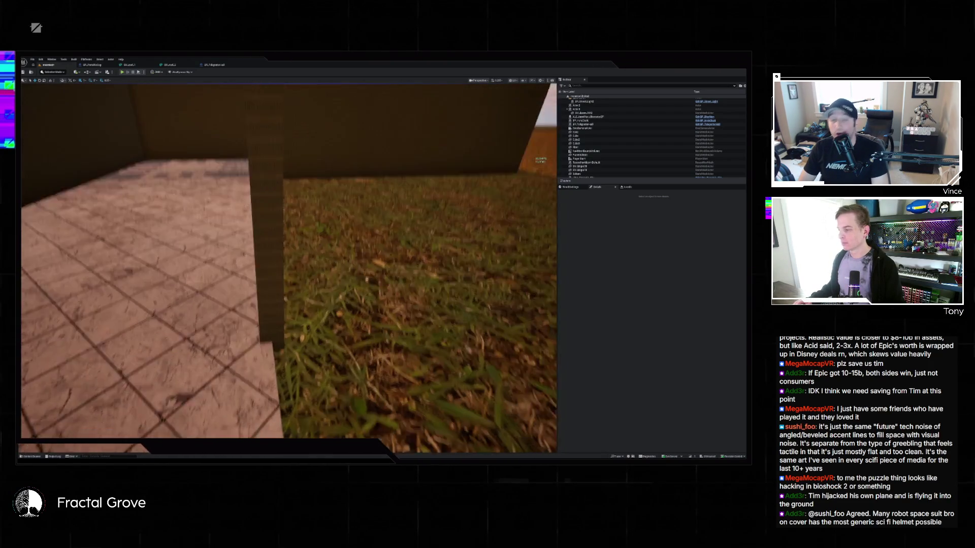
key("s")
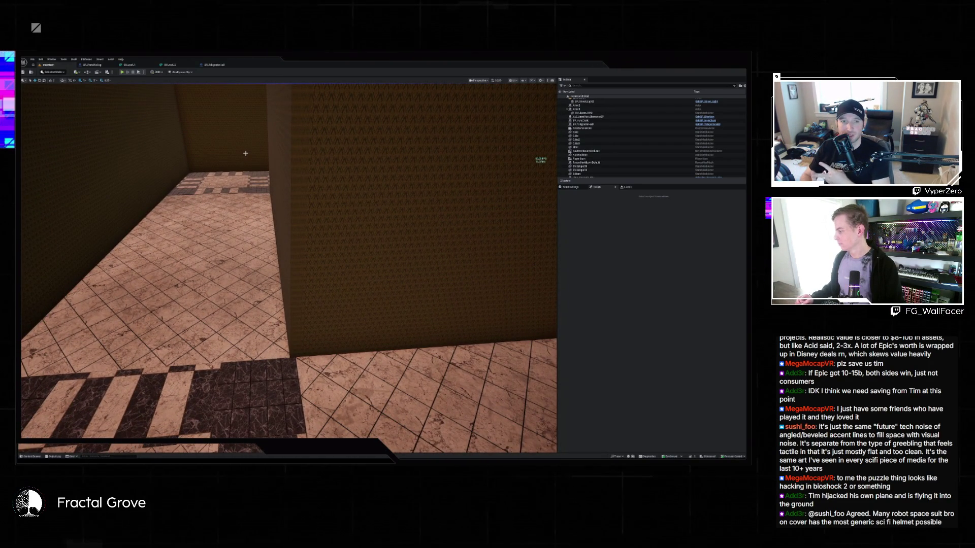
key("w")
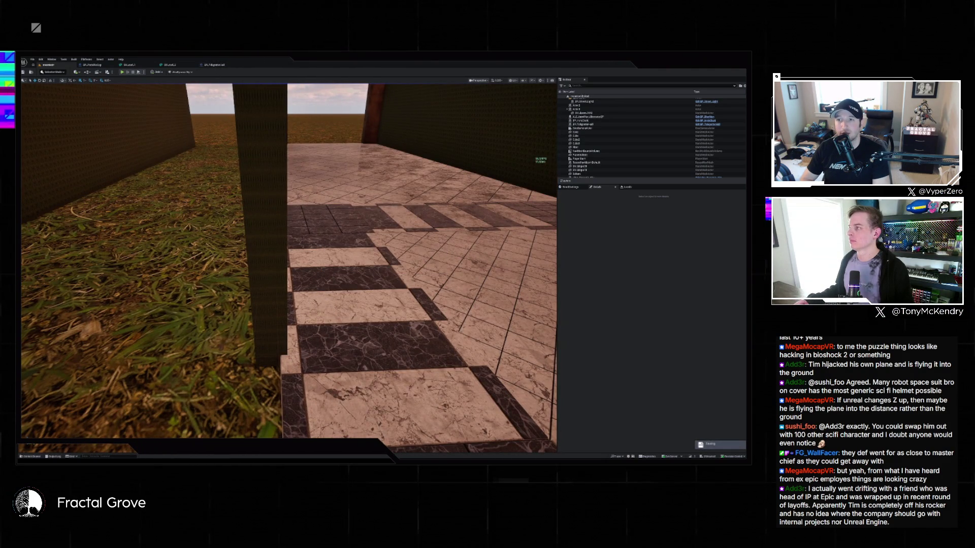
left_click(208, 64)
scroll(349, 149, "down", 3)
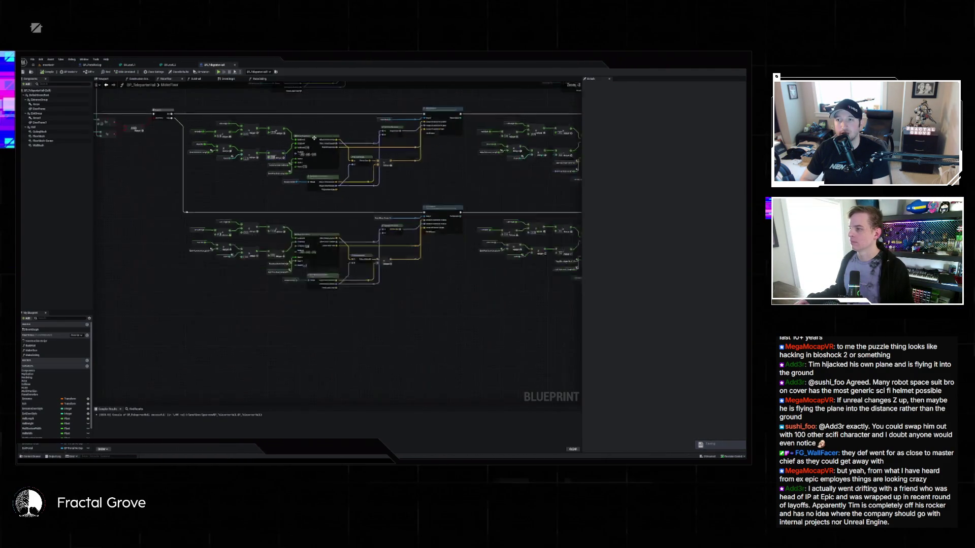
left_click_drag(349, 149, 343, 208)
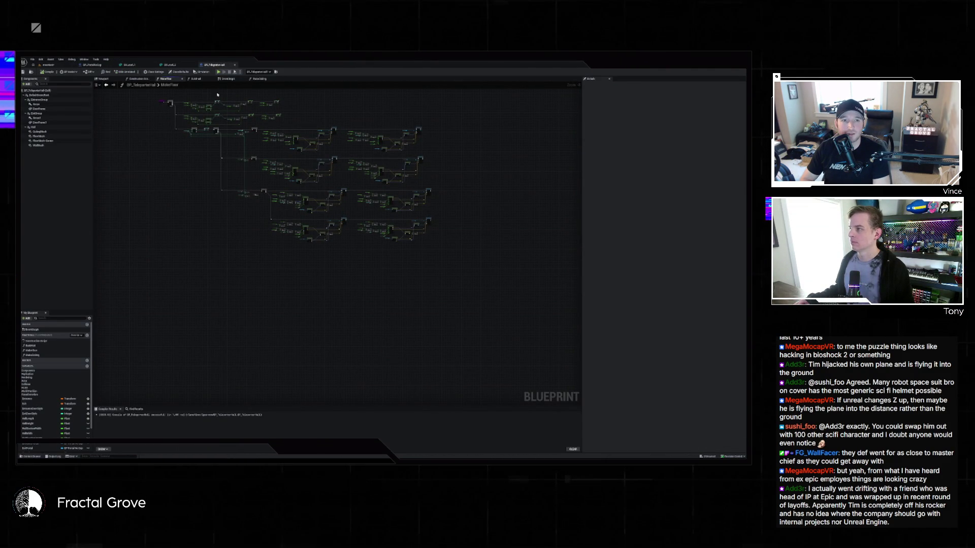
left_click(196, 79)
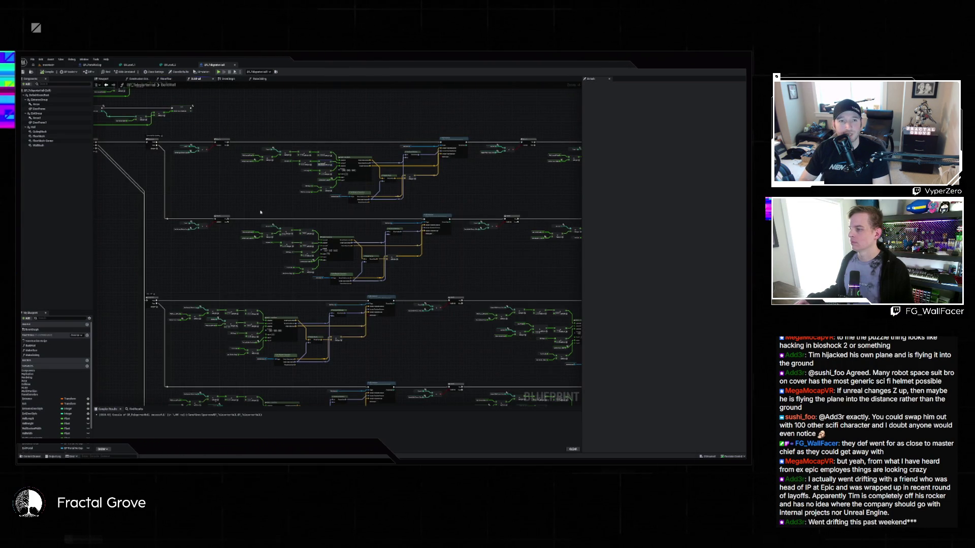
scroll(261, 211, "up", 3)
left_click_drag(331, 208, 307, 226)
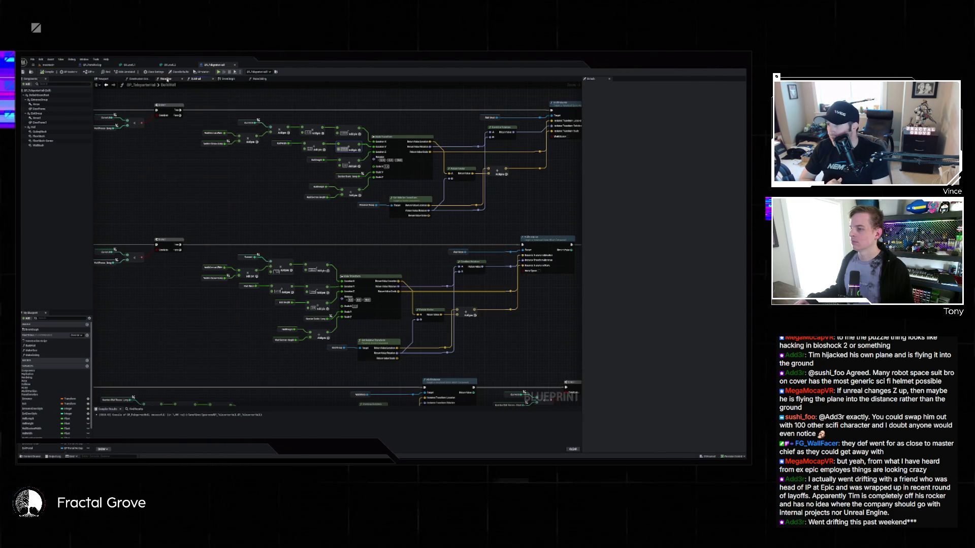
left_click(167, 79)
mouse_move(305, 200)
left_mouse_down()
mouse_move(161, 198)
mouse_move(320, 207)
mouse_move(137, 210)
left_mouse_up()
scroll(161, 198, "down", 2)
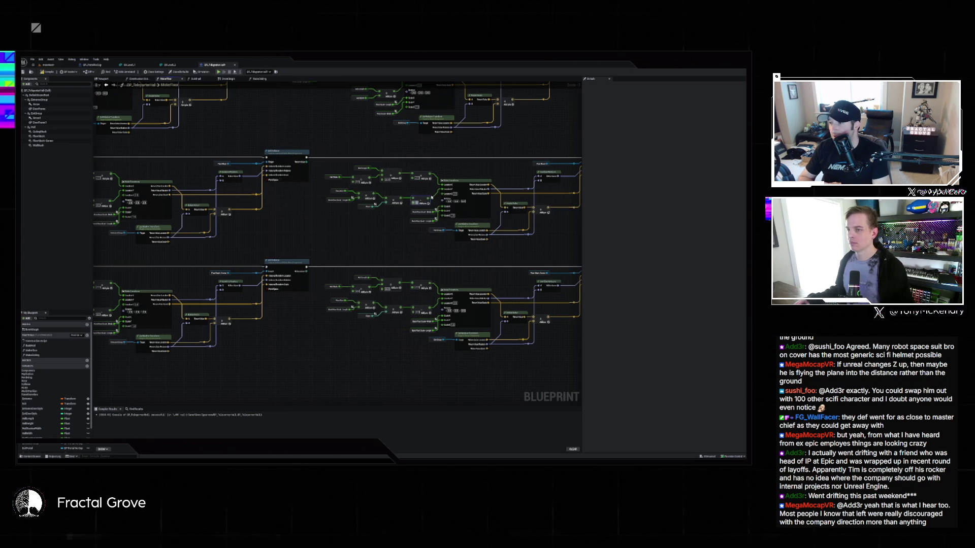
left_click_drag(364, 243, 243, 237)
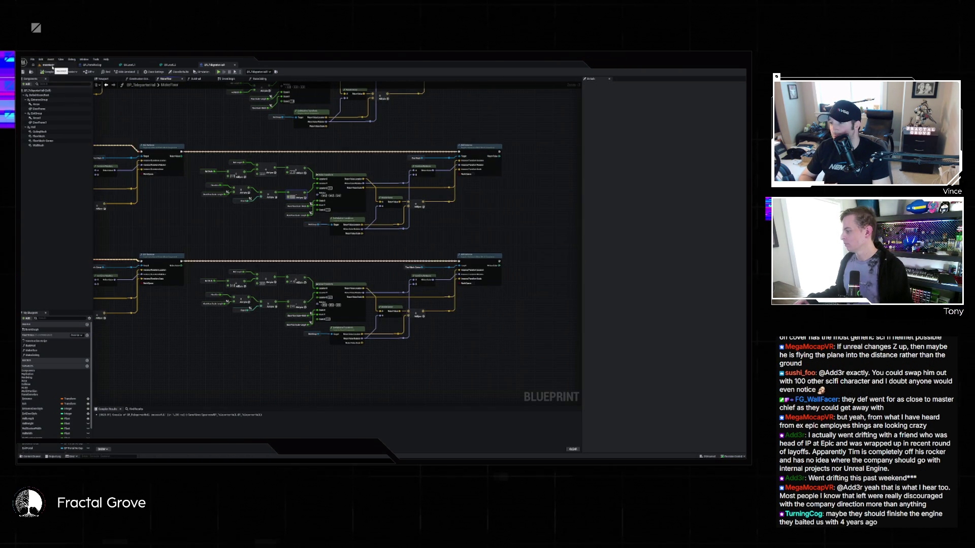
Step: Return to the level viewport and fly the camera down into the maze of walled, tiled rooms
left_click(53, 66)
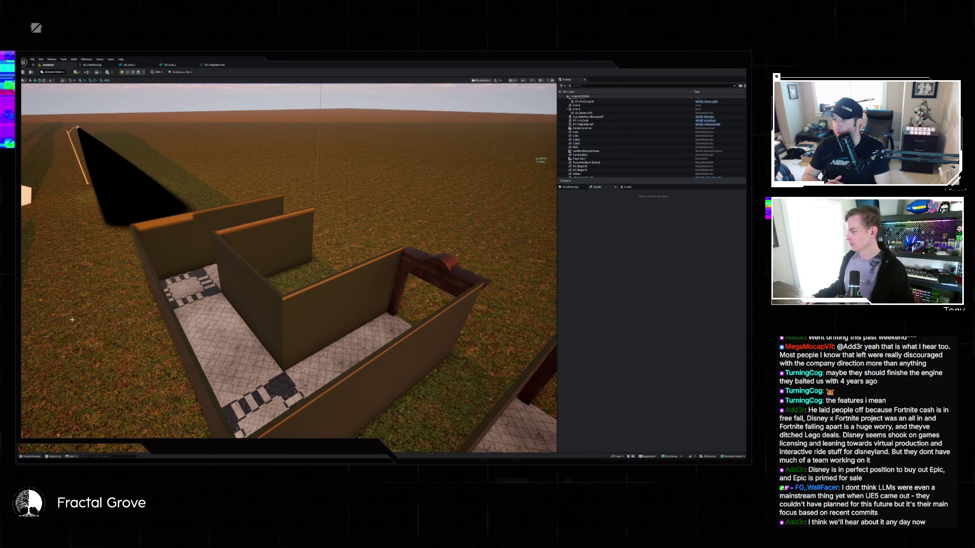
mouse_move(198, 359)
left_mouse_down()
mouse_move(218, 348)
mouse_move(203, 376)
mouse_move(209, 356)
left_mouse_up()
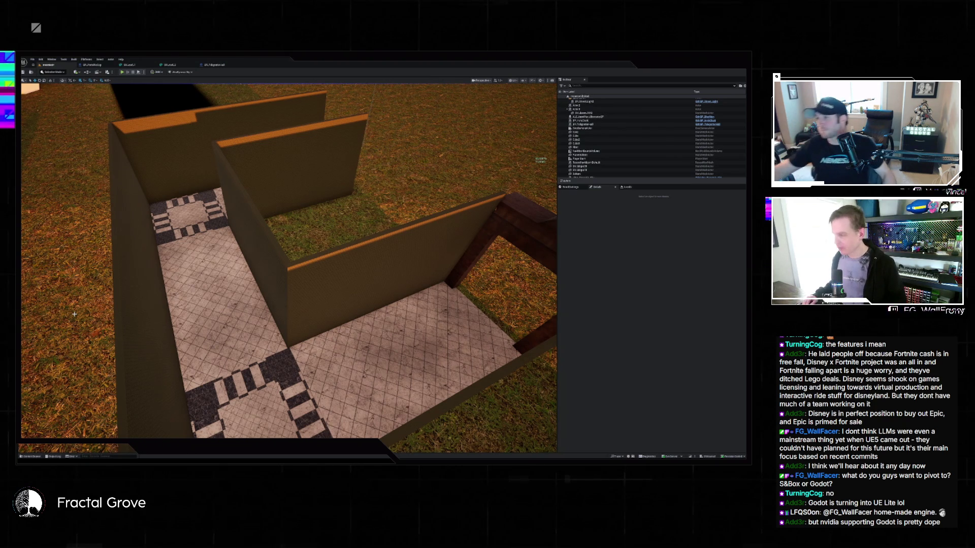
mouse_move(87, 385)
left_mouse_down()
mouse_move(87, 437)
mouse_move(97, 436)
left_mouse_up()
left_click_drag(155, 307, 156, 307)
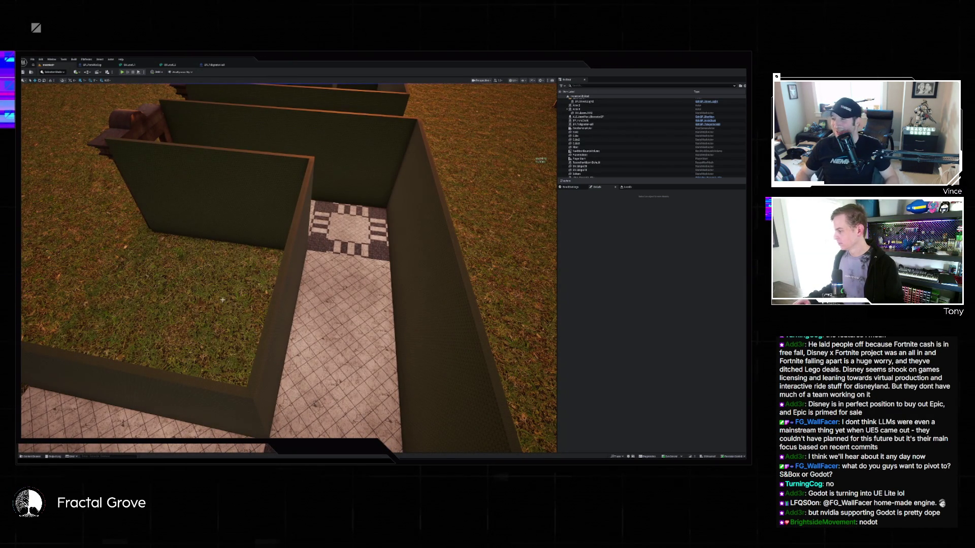
left_click_drag(243, 303, 243, 303)
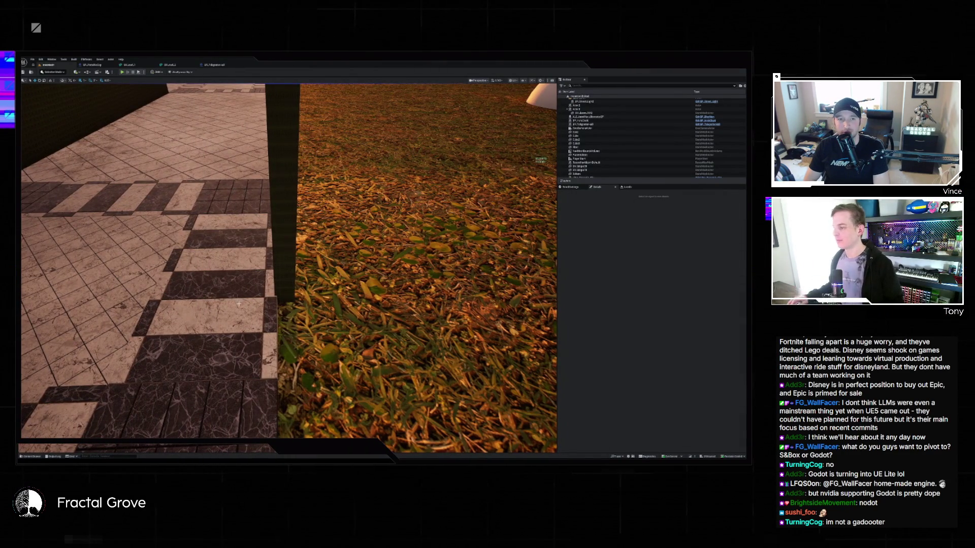
left_click_drag(243, 303, 243, 303)
left_click_drag(199, 76, 199, 108)
left_click(96, 65)
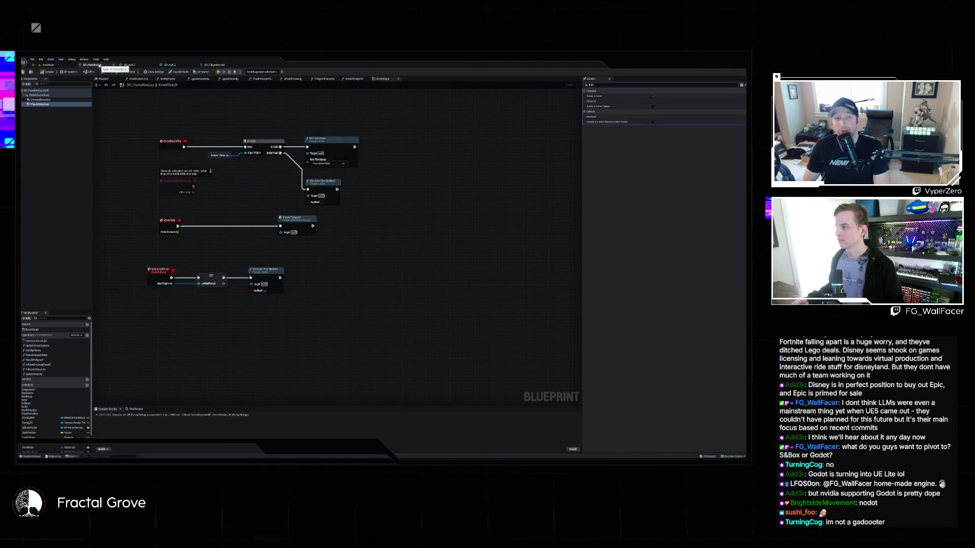
Step: Look over BP_TeleporterWall's fourth node row and the wall-building rows in its BuildWall function
left_click(208, 66)
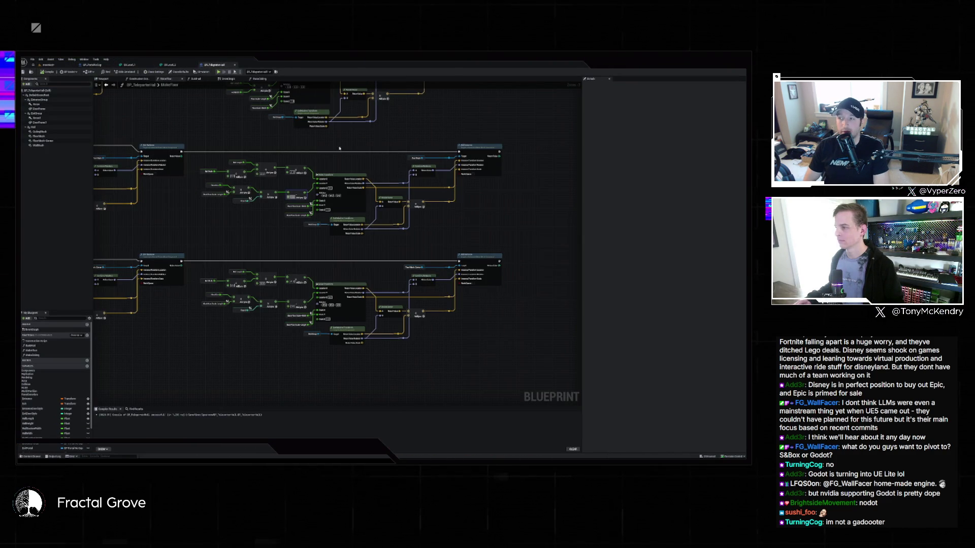
left_click_drag(306, 146, 400, 231)
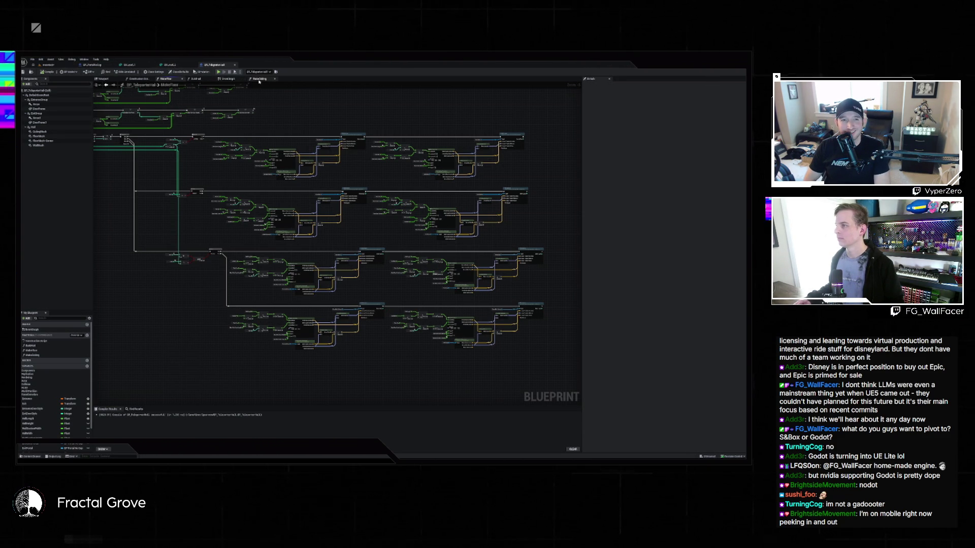
left_click(197, 80)
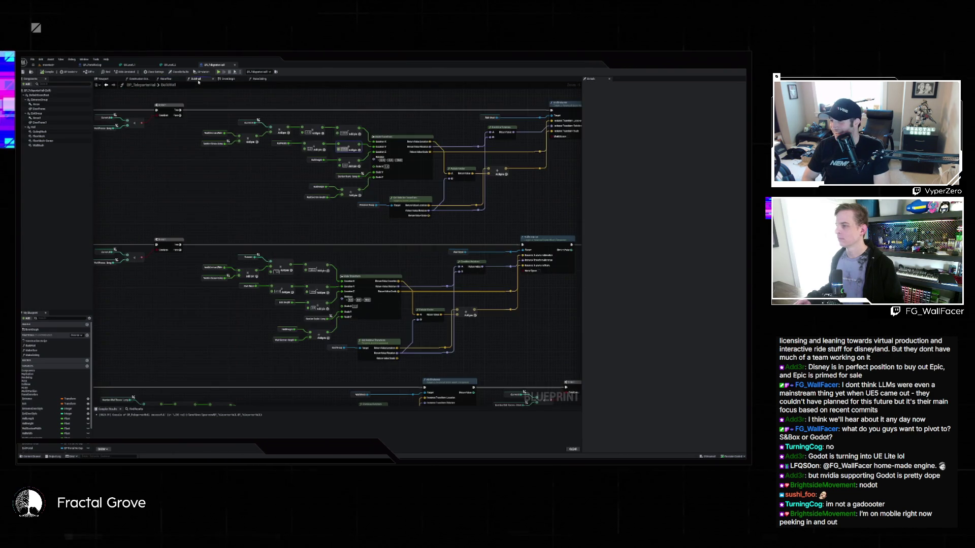
scroll(230, 165, "down", 7)
scroll(230, 165, "up", 3)
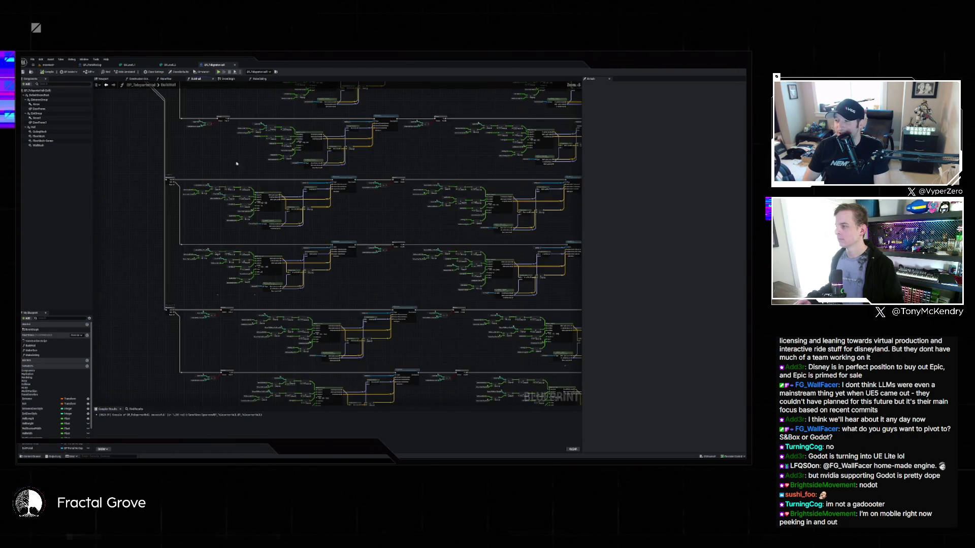
left_click_drag(239, 167, 164, 152)
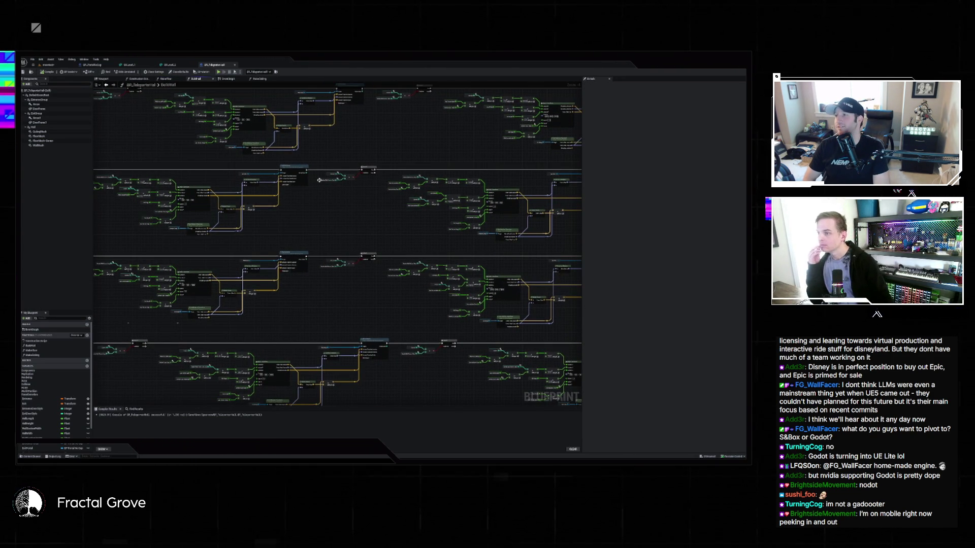
scroll(419, 204, "up", 4)
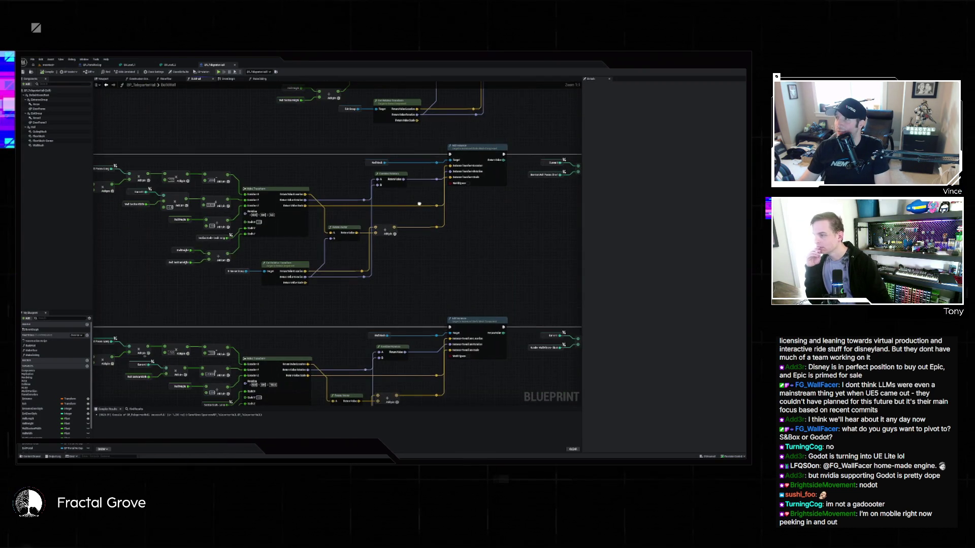
left_click_drag(416, 204, 347, 209)
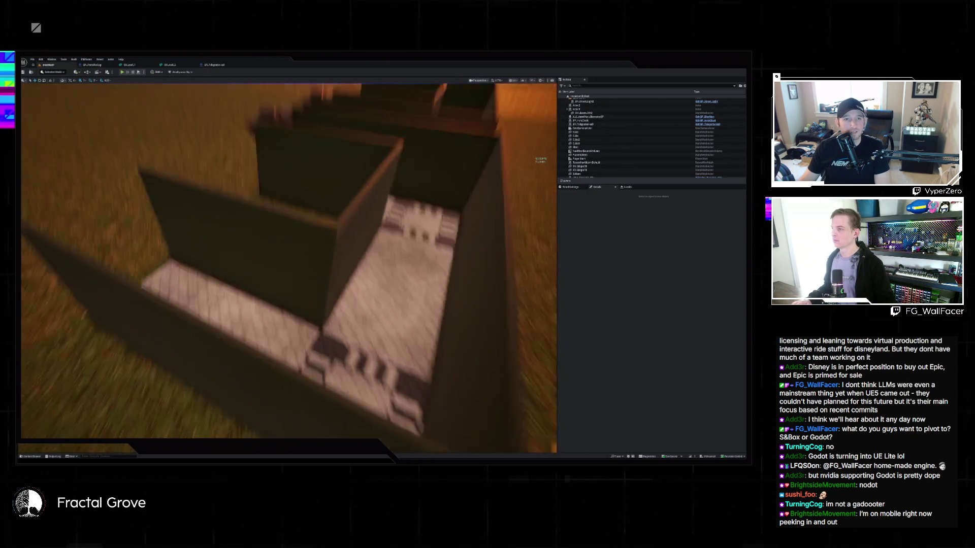
Step: Select the walled room actor in the viewport, then return to the BP_TeleporterHall wall-building graph
left_click(285, 167)
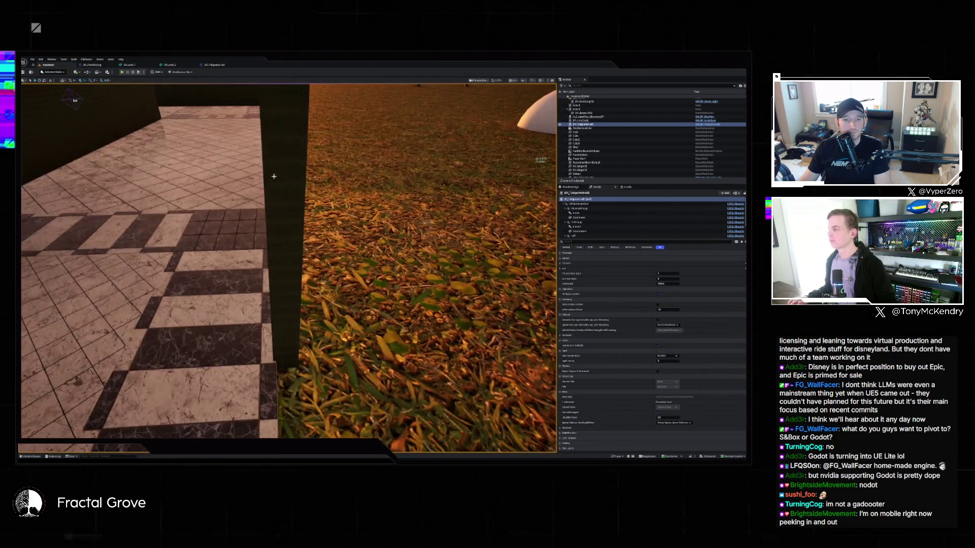
left_click(214, 65)
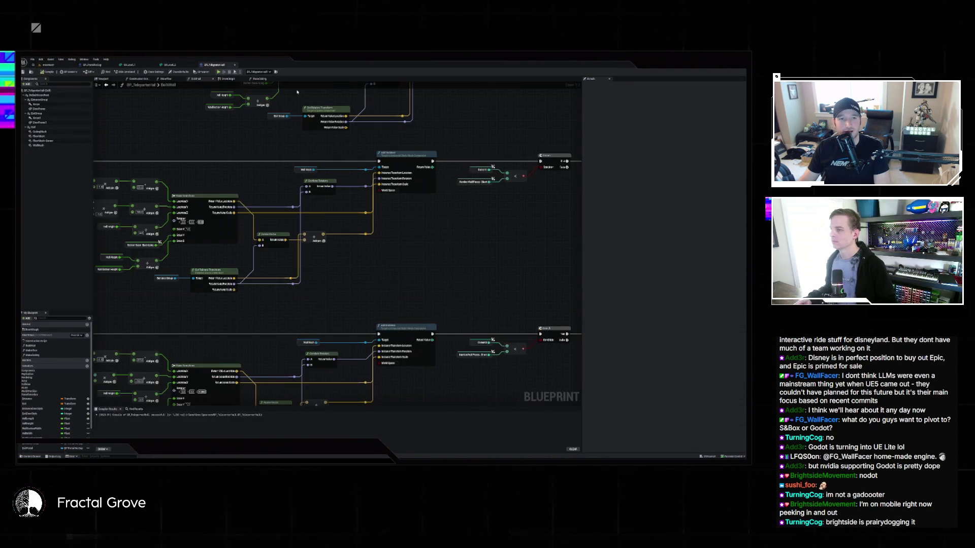
Step: Pan the graph, then switch to the level showing the checkered floor, dark wall and grass
mouse_move(260, 149)
left_mouse_down()
mouse_move(298, 171)
mouse_move(340, 171)
left_mouse_up()
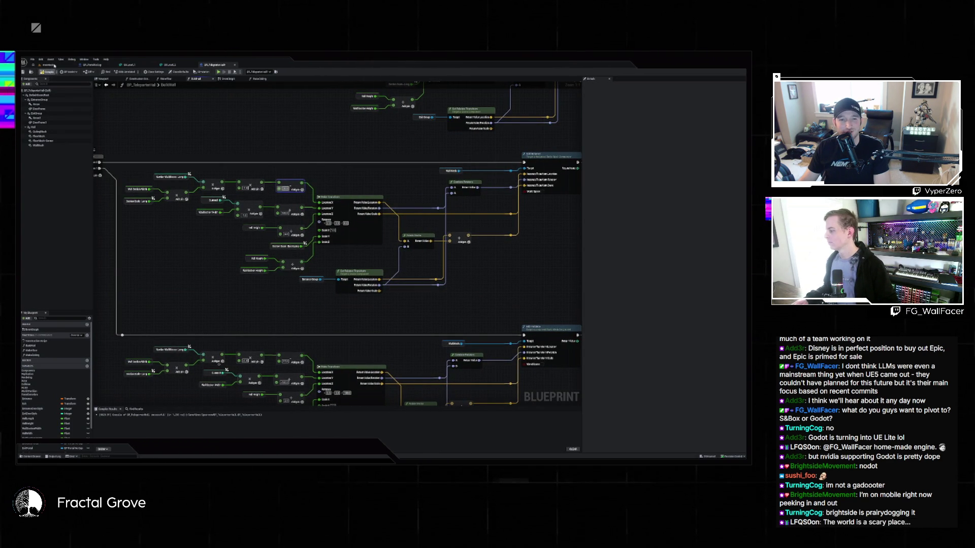
left_click(54, 65)
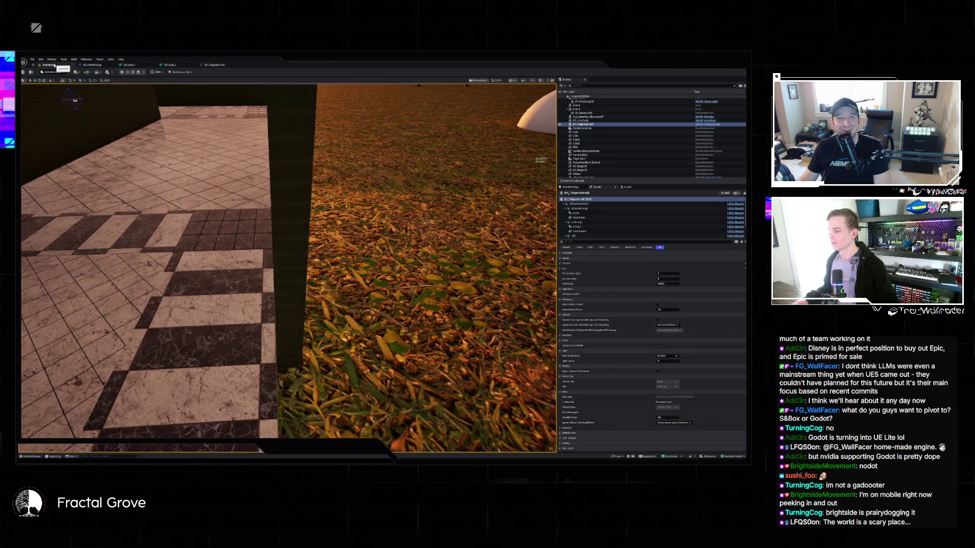
Step: Fly the camera above the generated walled rooms, then reopen the BP_TeleporterWall BuildWall graph
mouse_move(290, 253)
left_mouse_down()
mouse_move(274, 305)
mouse_move(287, 267)
mouse_move(267, 266)
mouse_move(297, 269)
mouse_move(274, 269)
mouse_move(291, 268)
mouse_move(223, 185)
mouse_move(228, 165)
mouse_move(237, 184)
left_mouse_up()
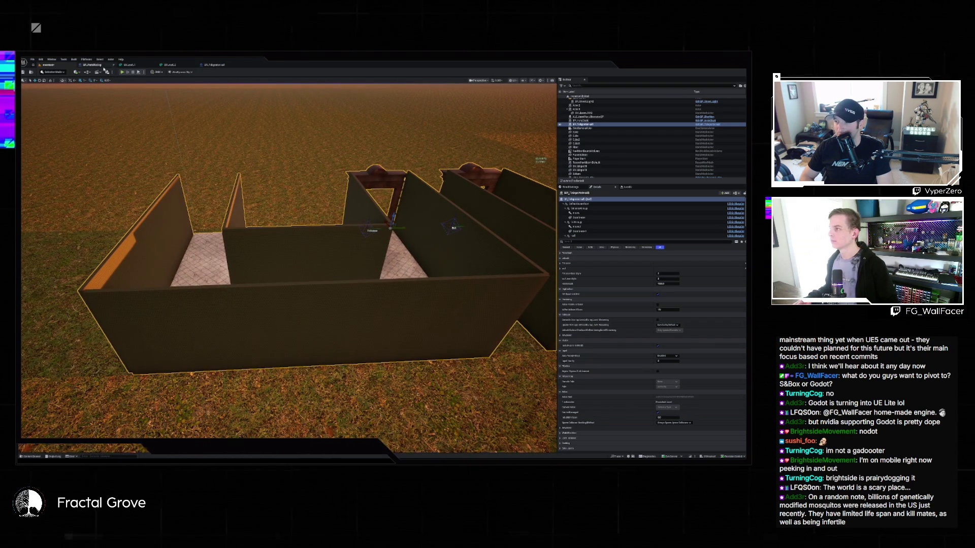
left_click(217, 66)
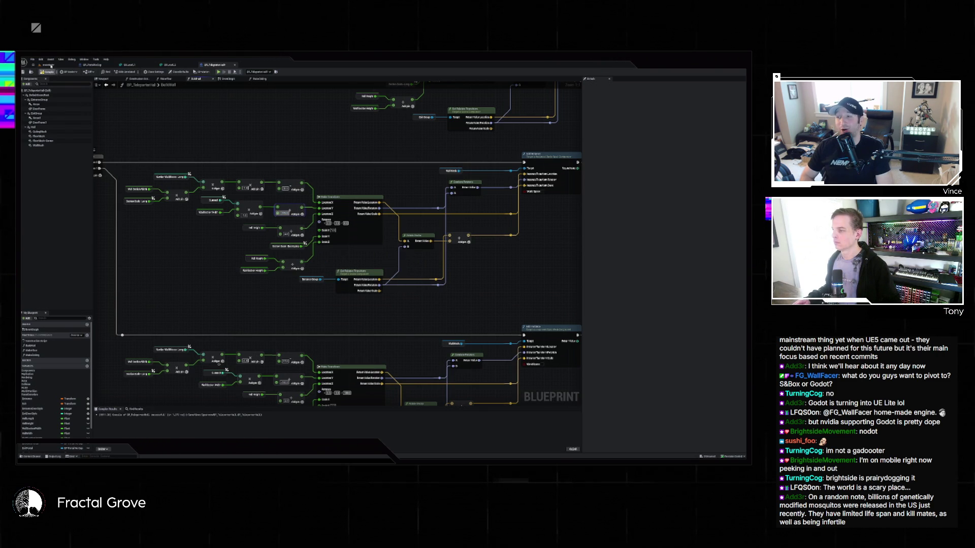
Step: Switch between the level and BP_TeleporterWall, ending on the dark-walled tiled rooms
left_click(51, 65)
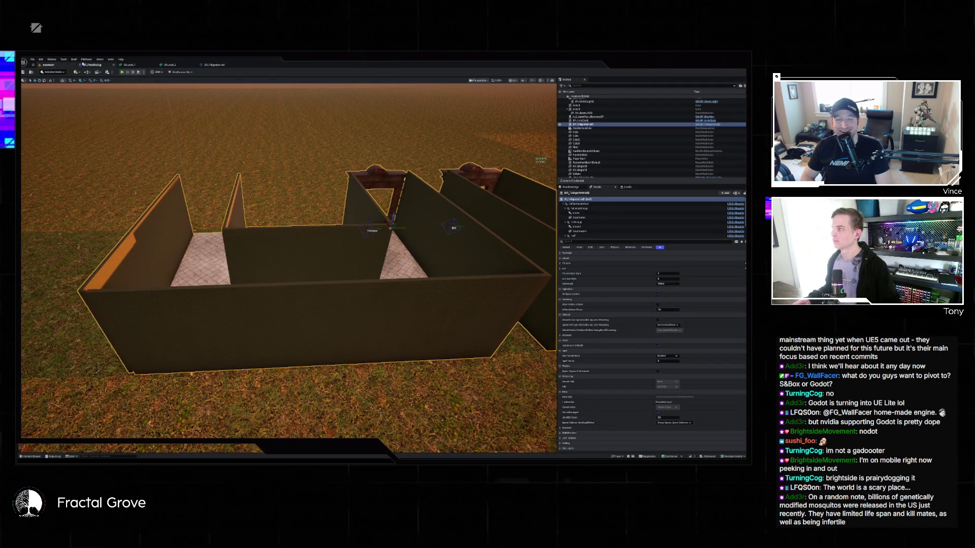
left_click(205, 65)
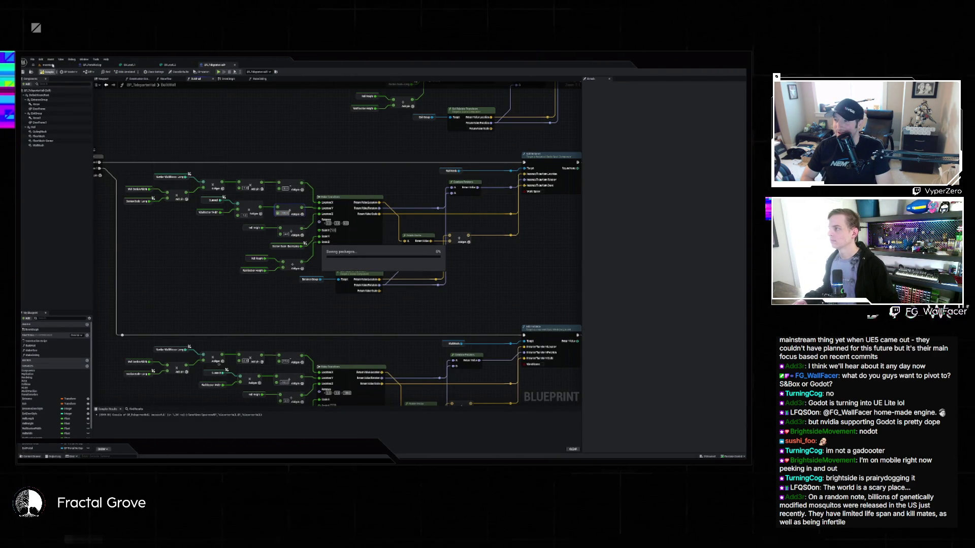
left_click(53, 65)
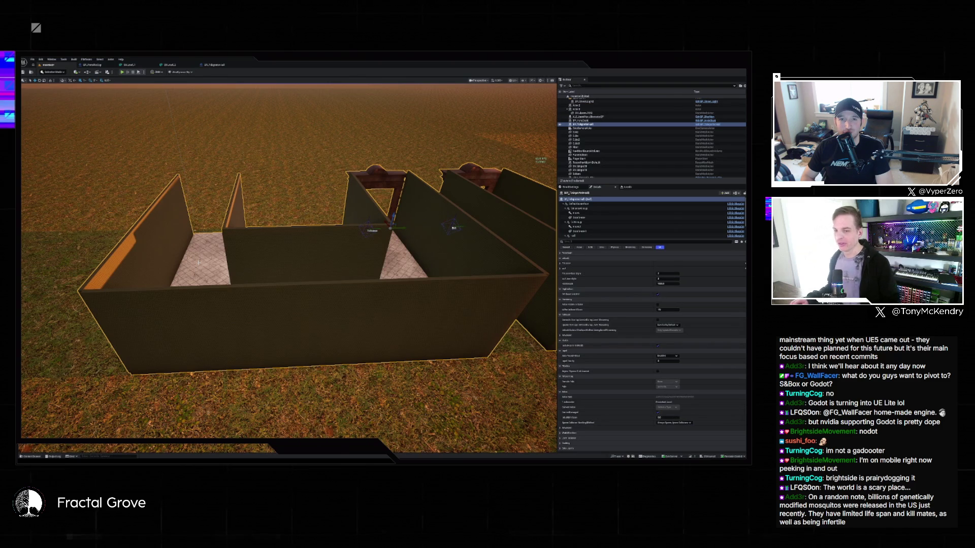
Step: Fly close to where the tiled floor meets the wall, then reopen the BP_TeleporterWall graph
mouse_move(199, 263)
left_mouse_down()
mouse_move(168, 263)
mouse_move(167, 310)
mouse_move(127, 325)
mouse_move(127, 253)
mouse_move(157, 236)
mouse_move(213, 272)
mouse_move(193, 269)
left_mouse_up()
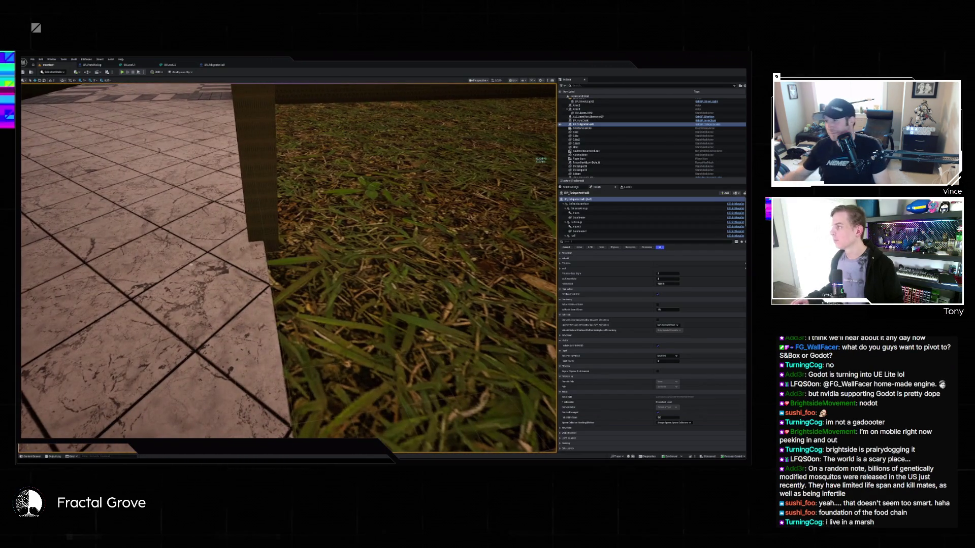
left_click(215, 65)
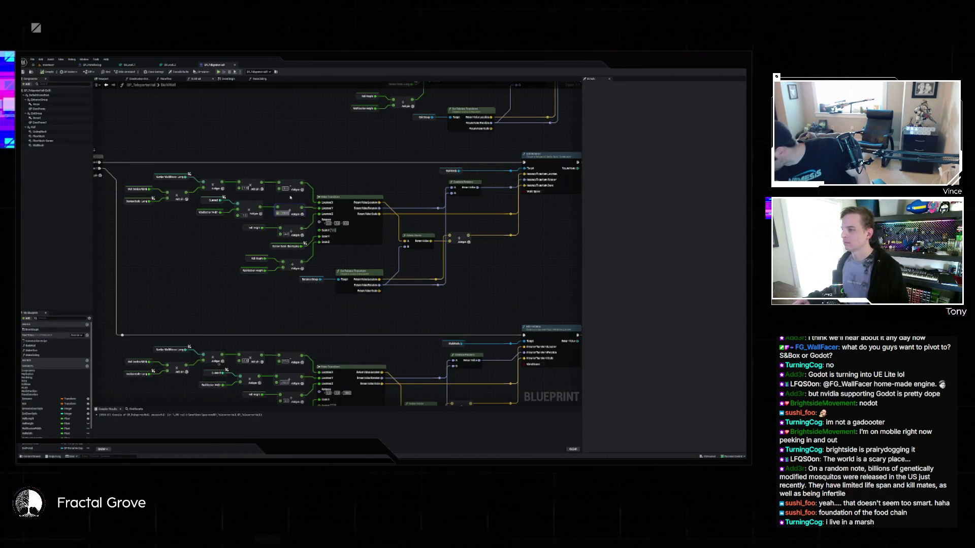
Step: Wire the node's output pin into Make Transform's input in the BuildWall graph, then view the level
scroll(291, 197, "down", 4)
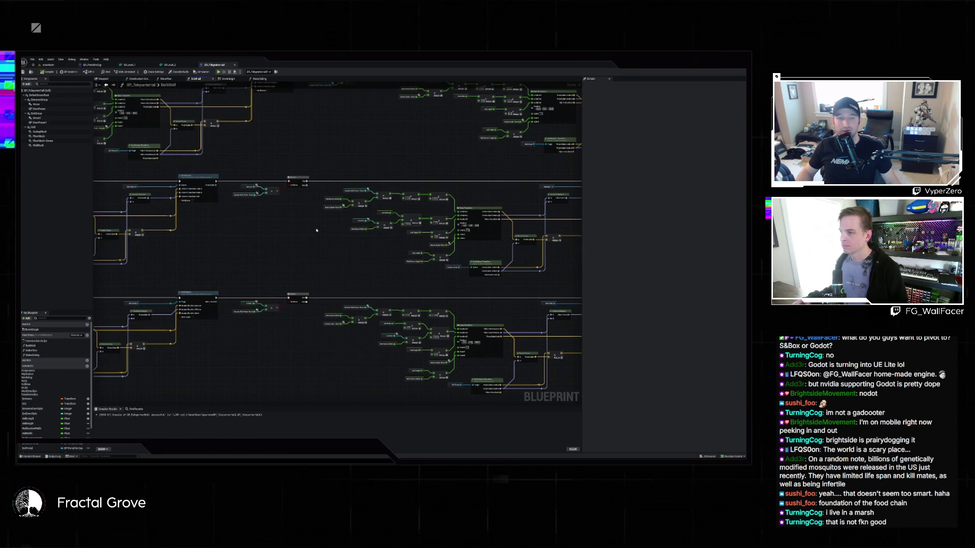
left_click_drag(316, 230, 540, 217)
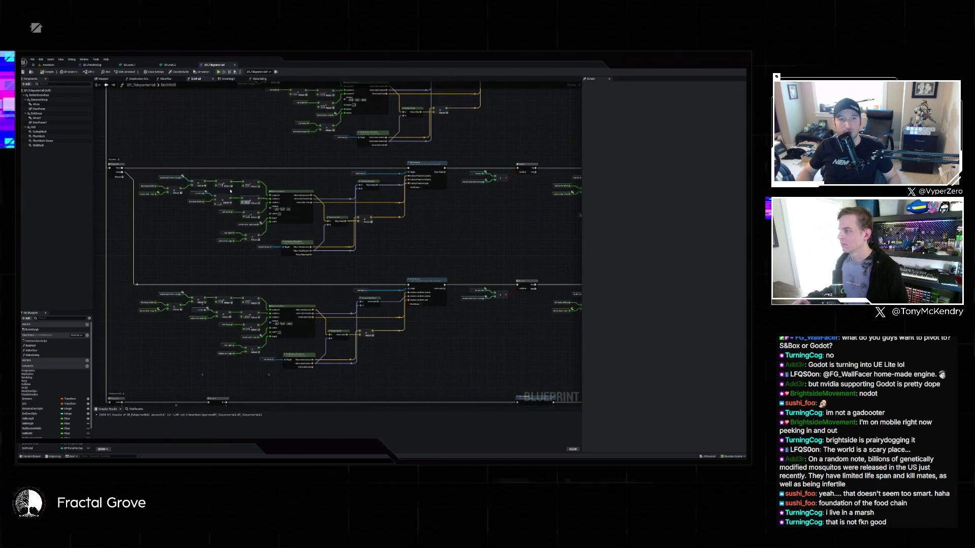
mouse_move(198, 221)
left_mouse_down()
mouse_move(186, 196)
mouse_move(193, 212)
left_mouse_up()
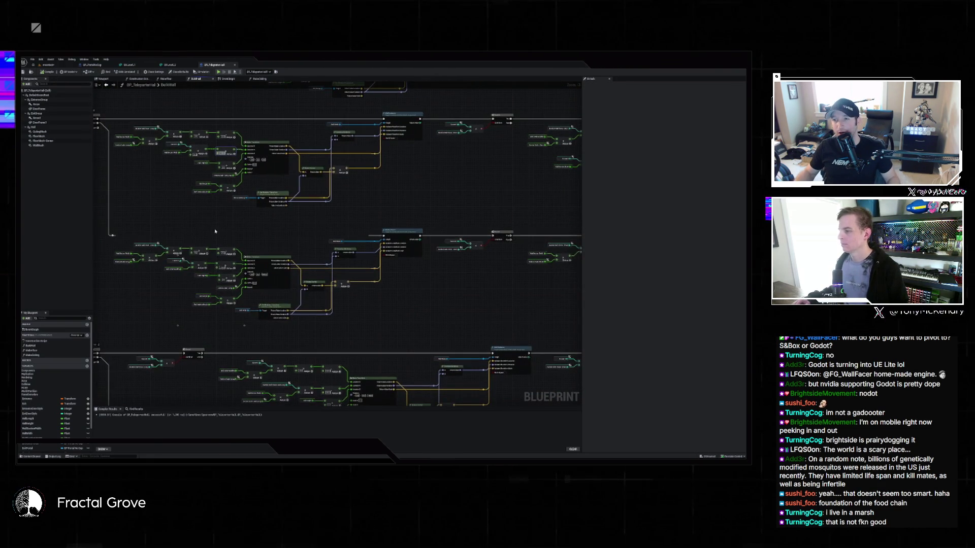
scroll(236, 261, "up", 4)
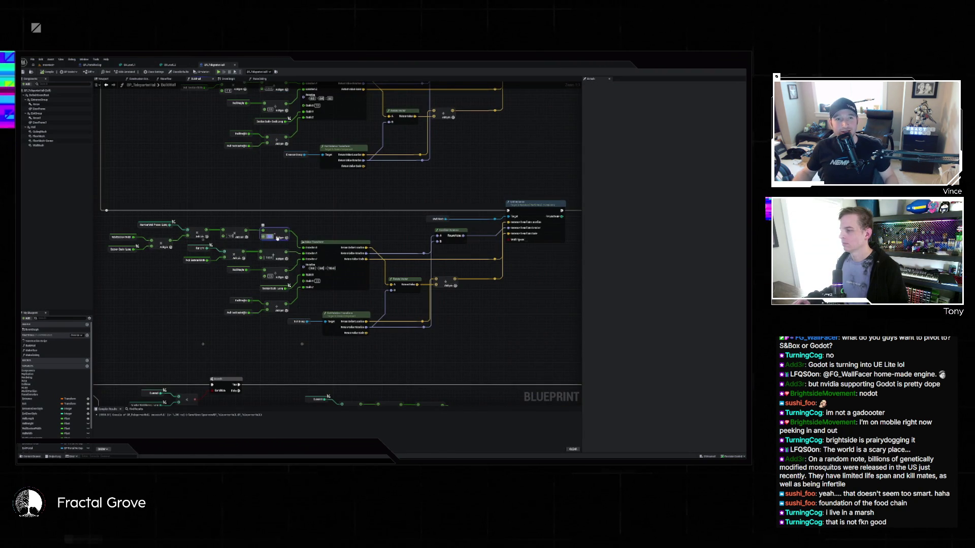
left_click_drag(286, 231, 301, 247)
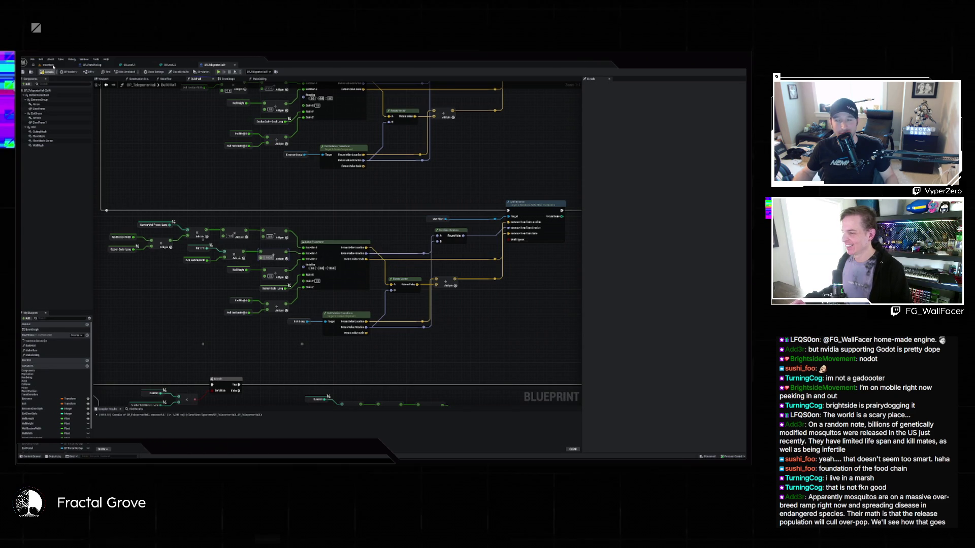
left_click(53, 66)
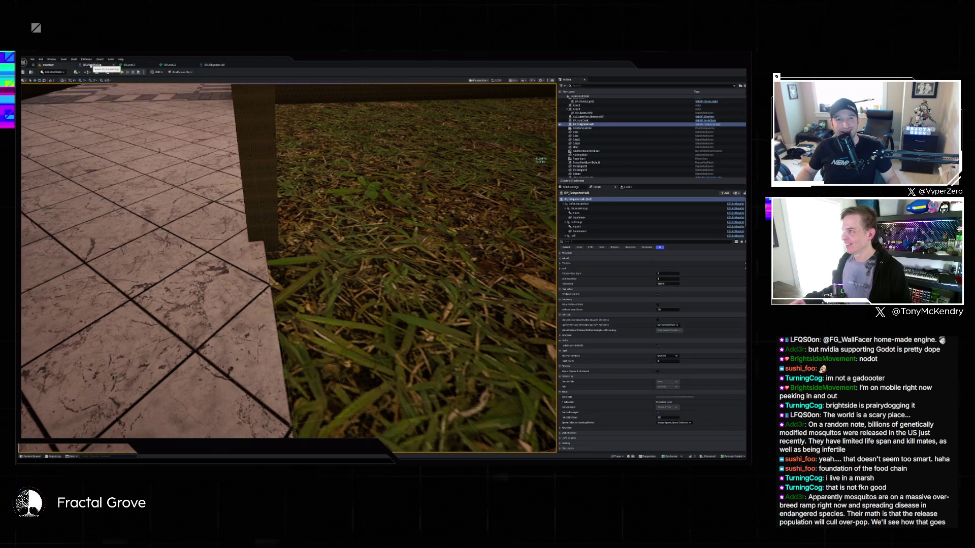
Step: Undo the last number pin change, then frame and fly into the walled room toward the pillar
left_click(213, 64)
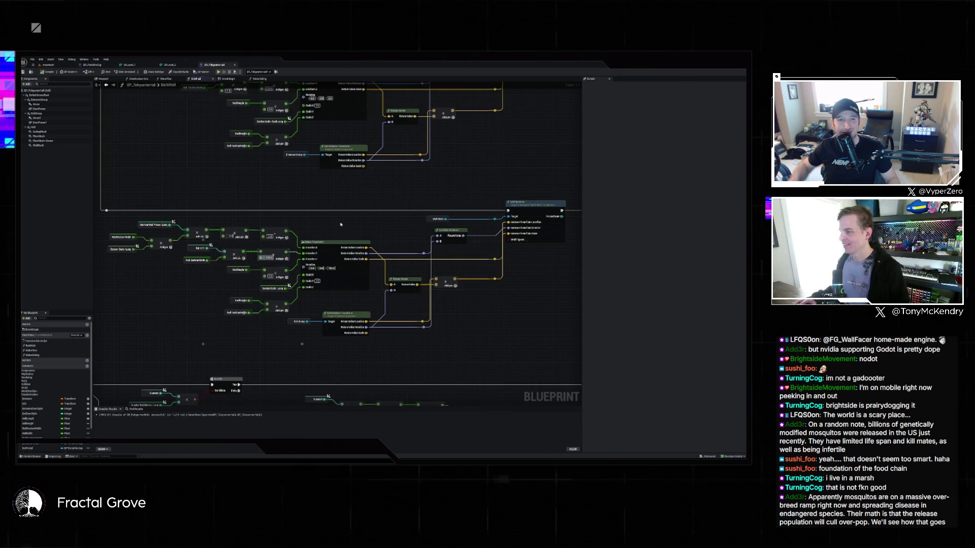
key("ctrl+z")
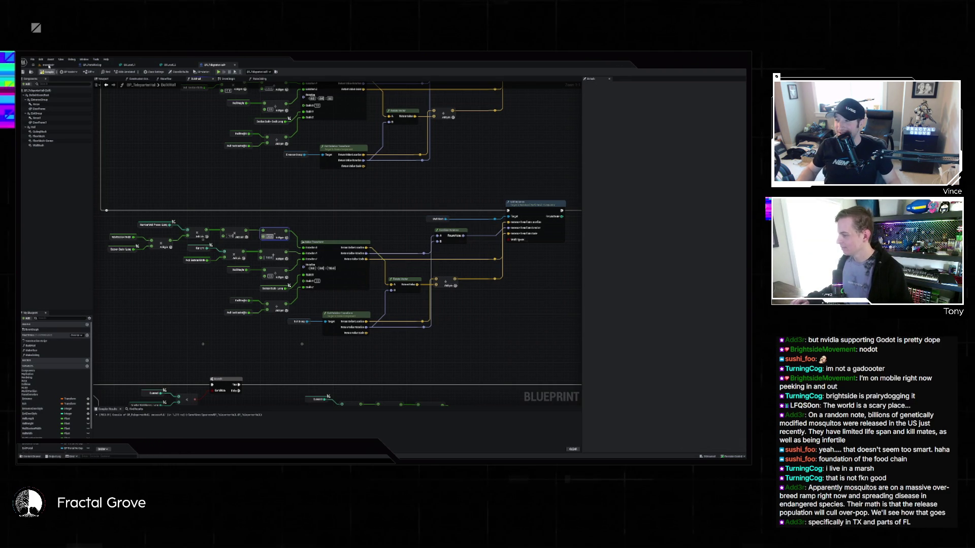
left_click(49, 66)
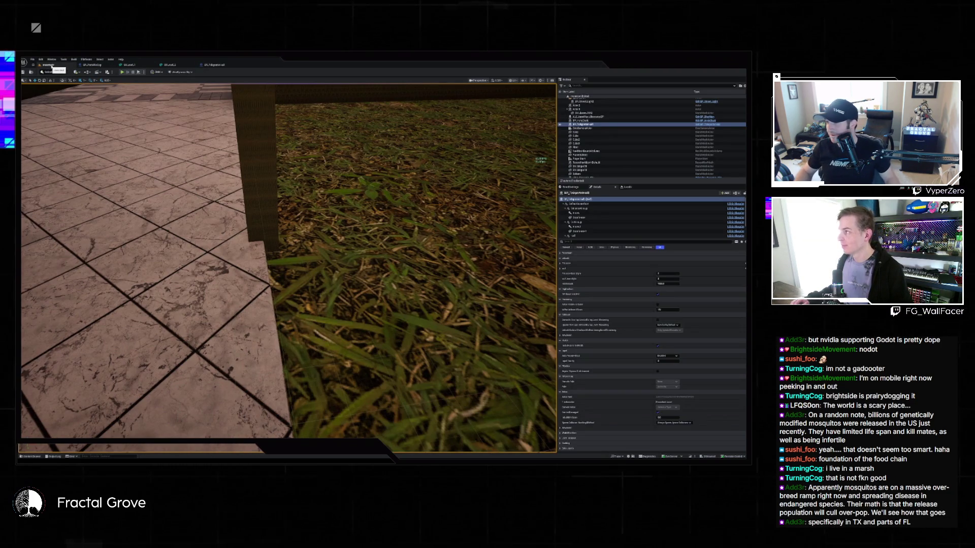
key("f")
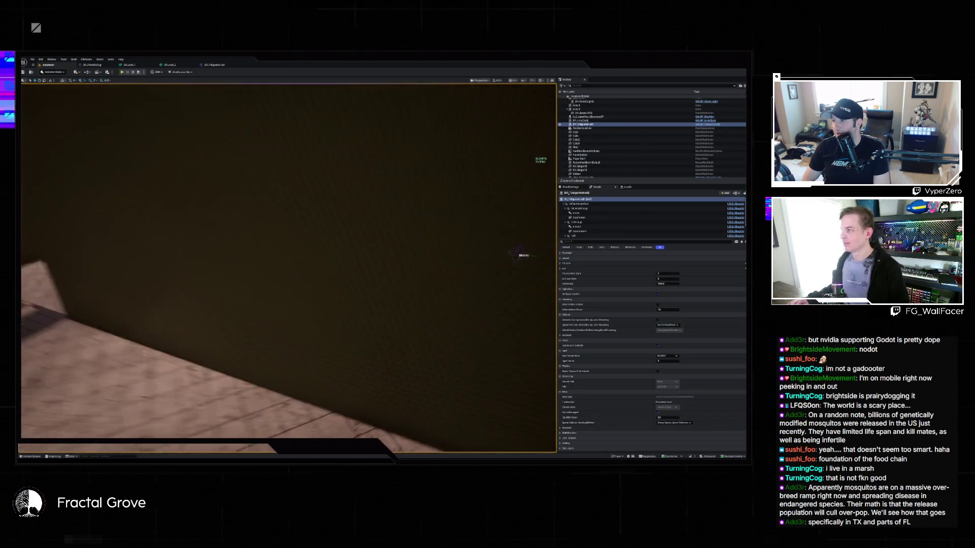
key("w")
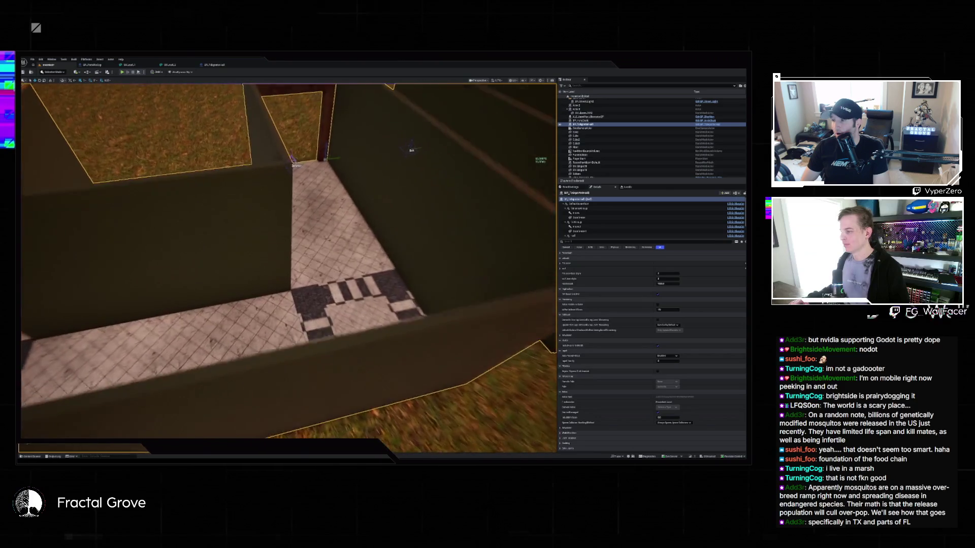
key("w")
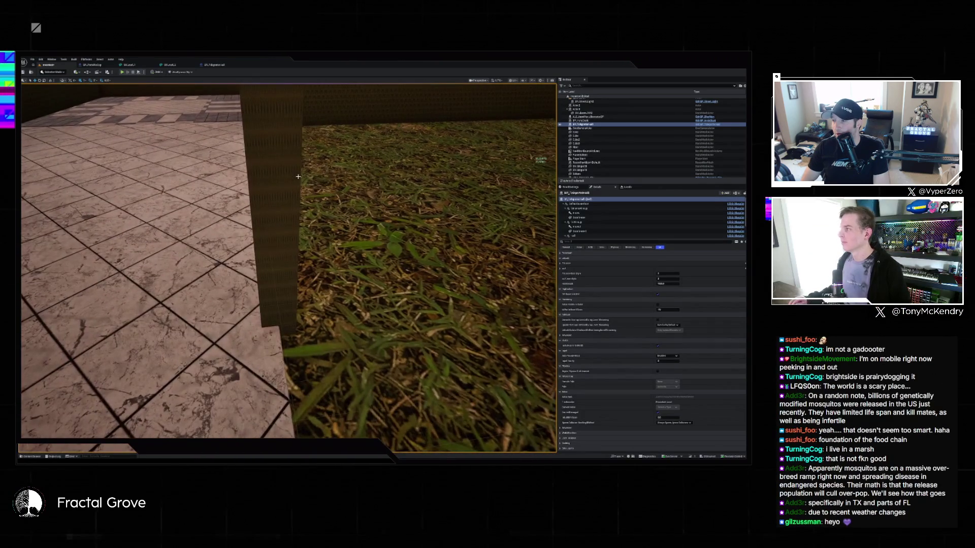
left_click(213, 65)
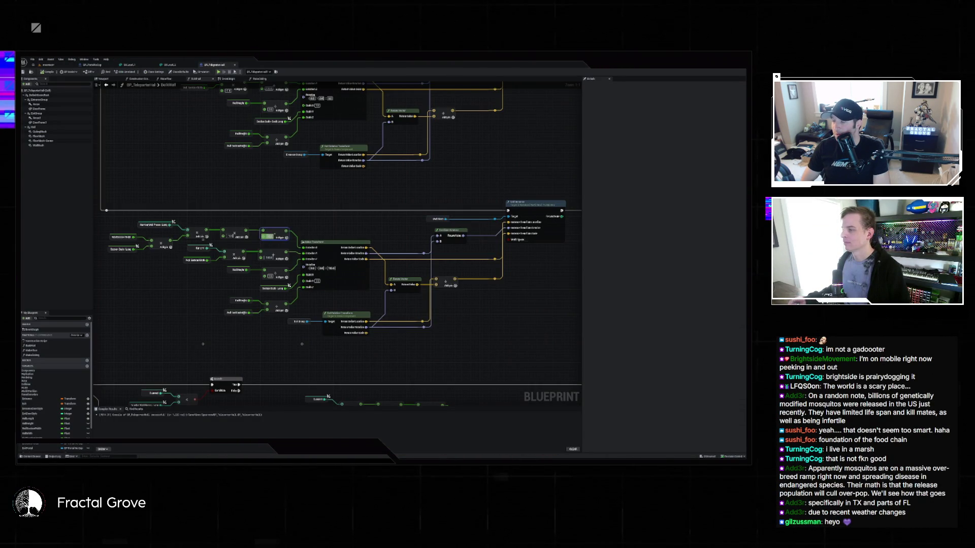
Step: Undo another number pin value change in the BuildWall graph
left_click(306, 221)
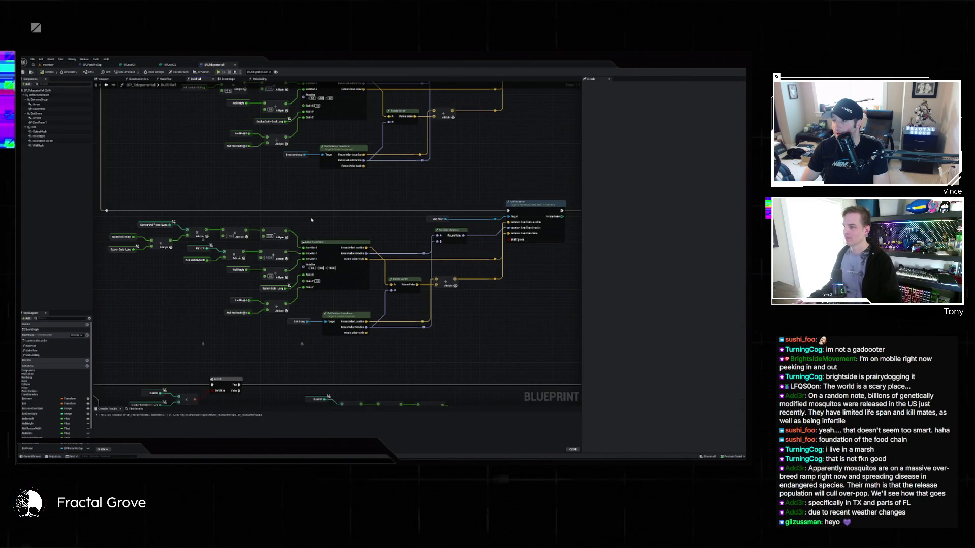
key("ctrl+z")
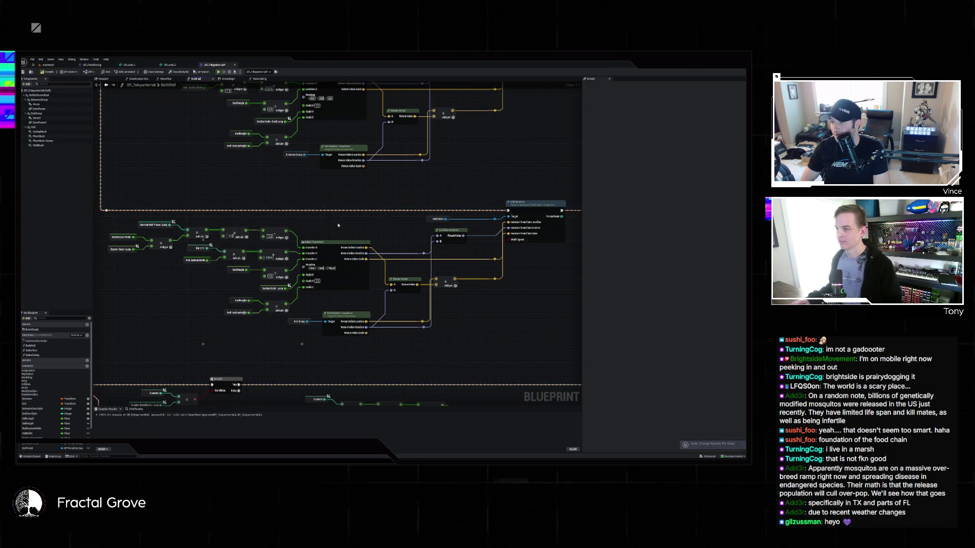
scroll(338, 225, "down", 4)
scroll(331, 226, "up", 4)
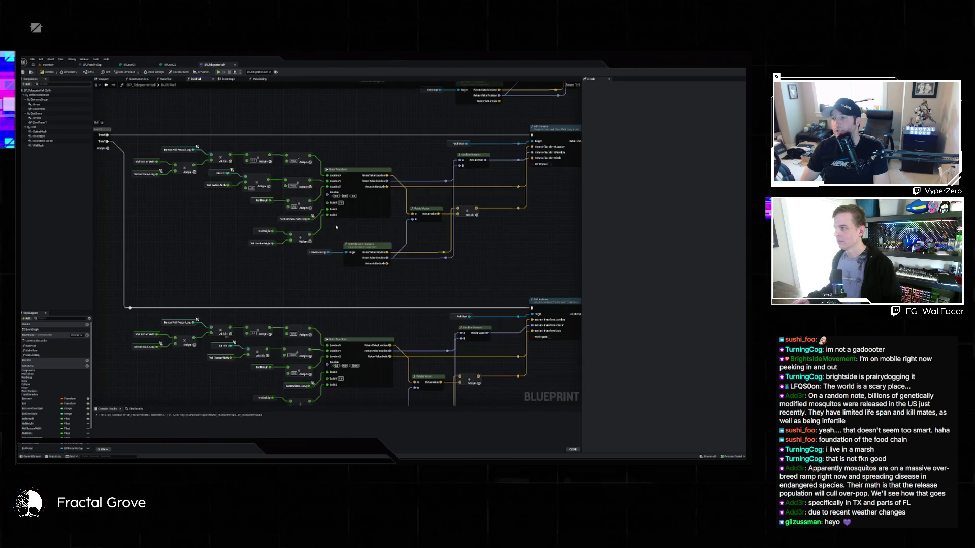
scroll(340, 229, "down", 2)
scroll(320, 201, "up", 2)
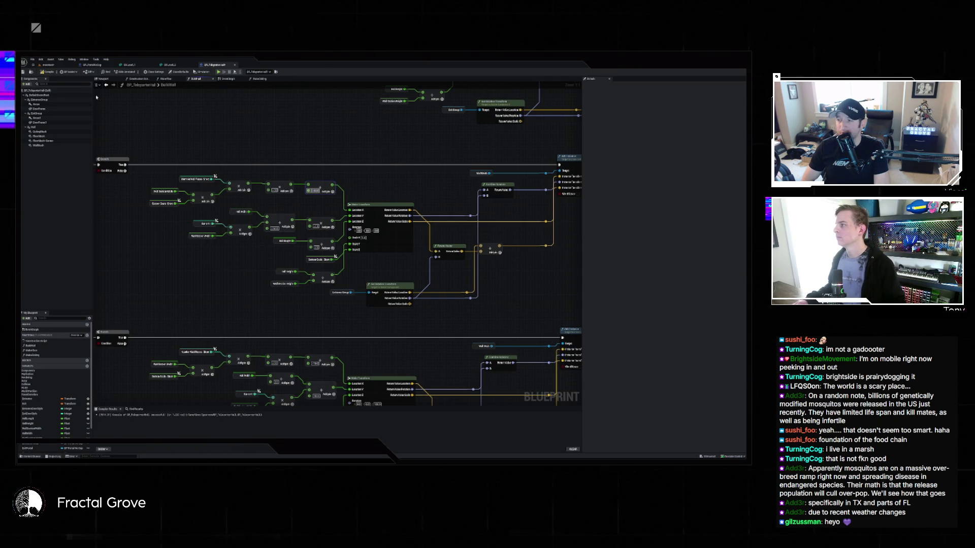
Step: Compare the level and the Blueprint graph, moving the camera back from the wall
left_click(49, 66)
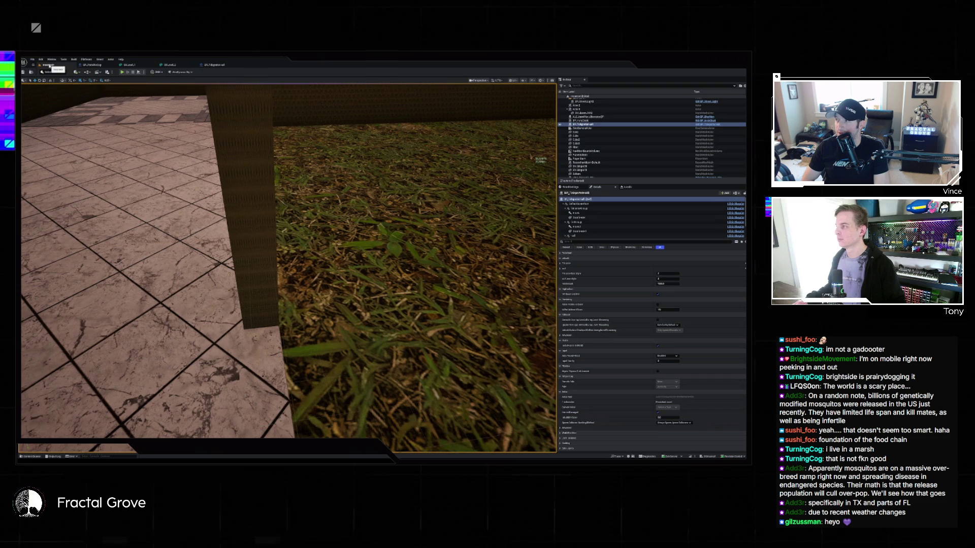
left_click(217, 64)
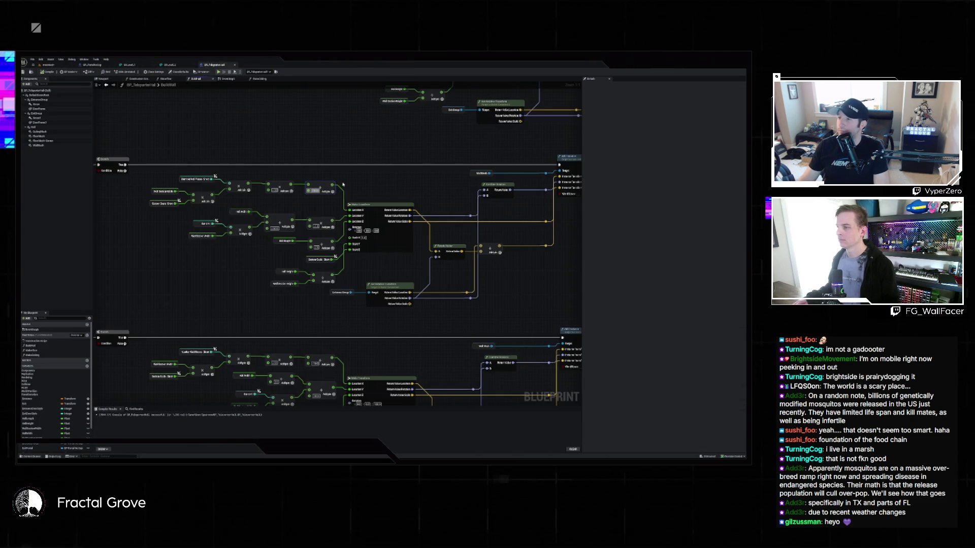
left_click(52, 66)
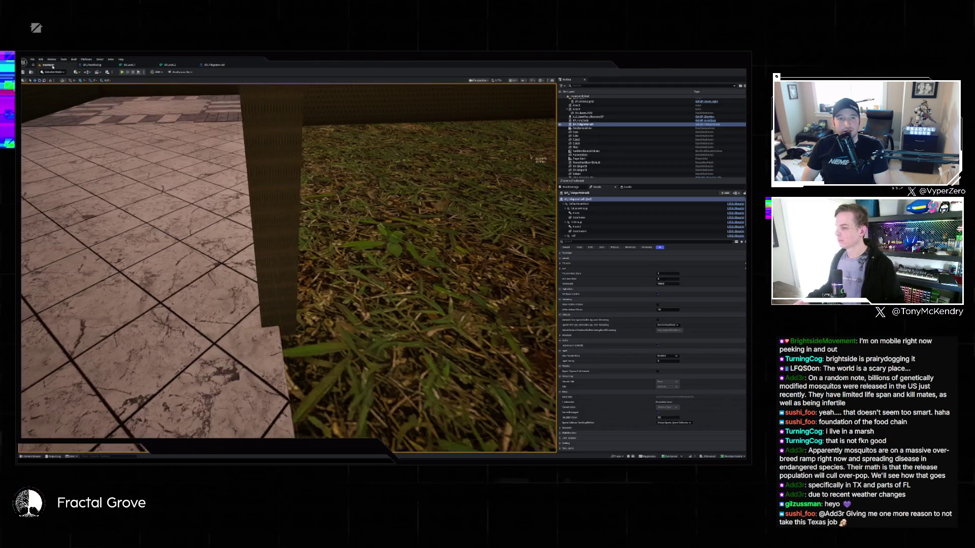
left_click(210, 66)
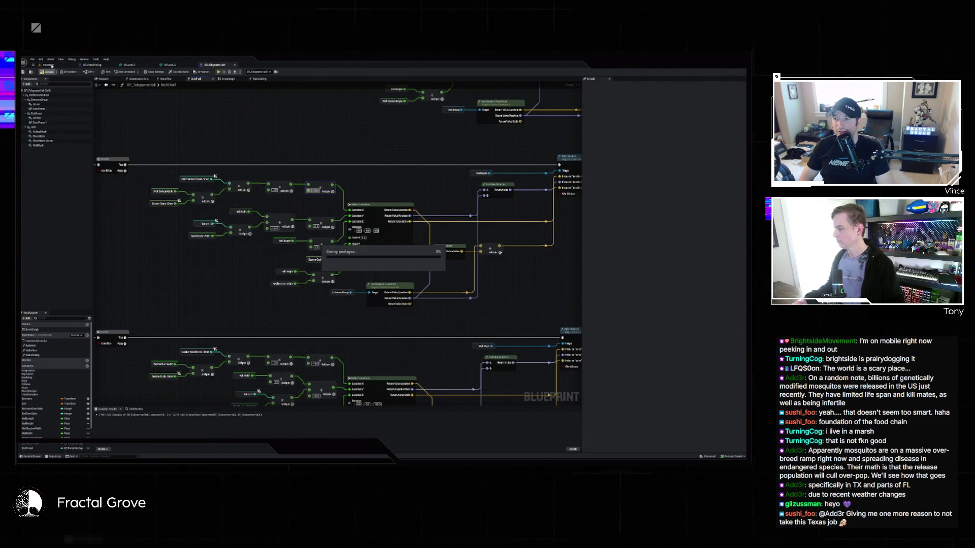
left_click(53, 66)
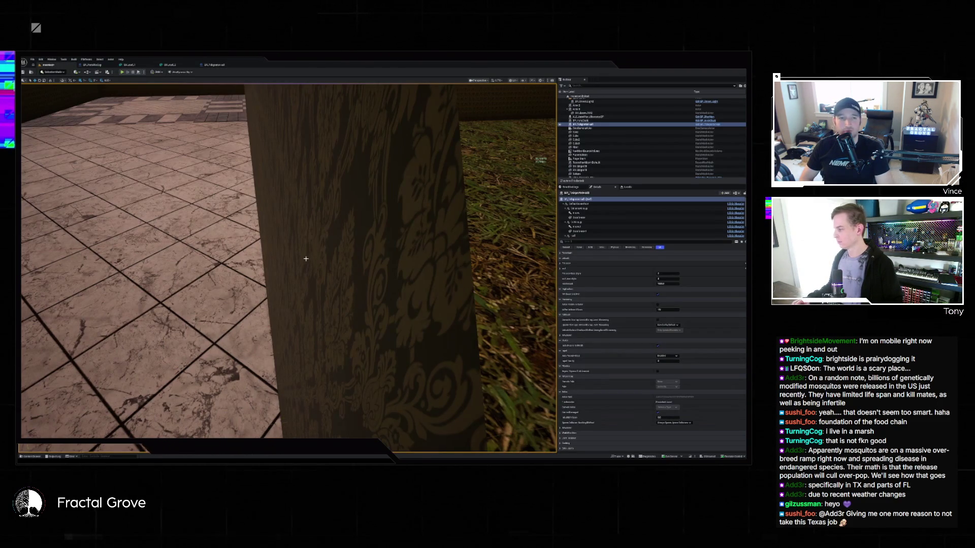
key("s")
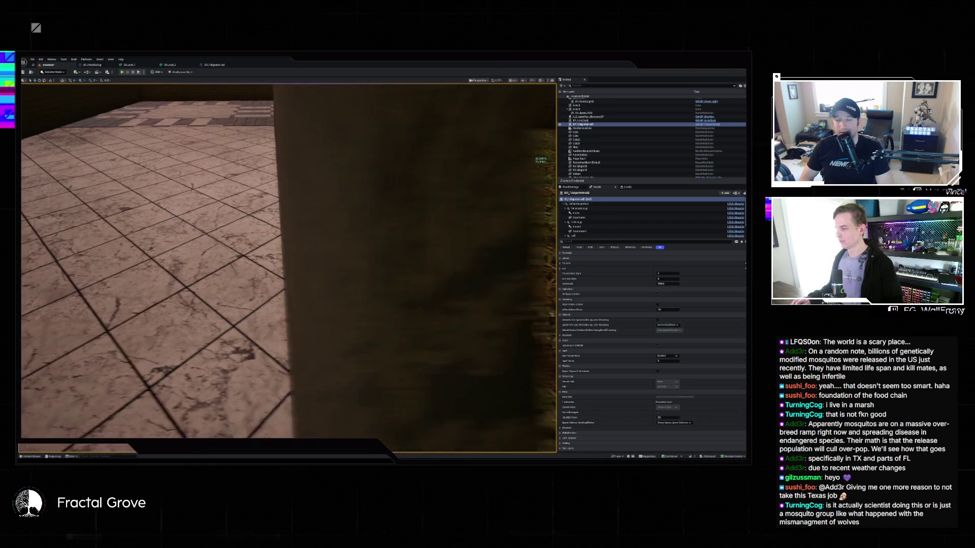
Step: Fly the camera to face the dark wall over the marble floor, then reopen BP_Teleporterwall
left_click(216, 66)
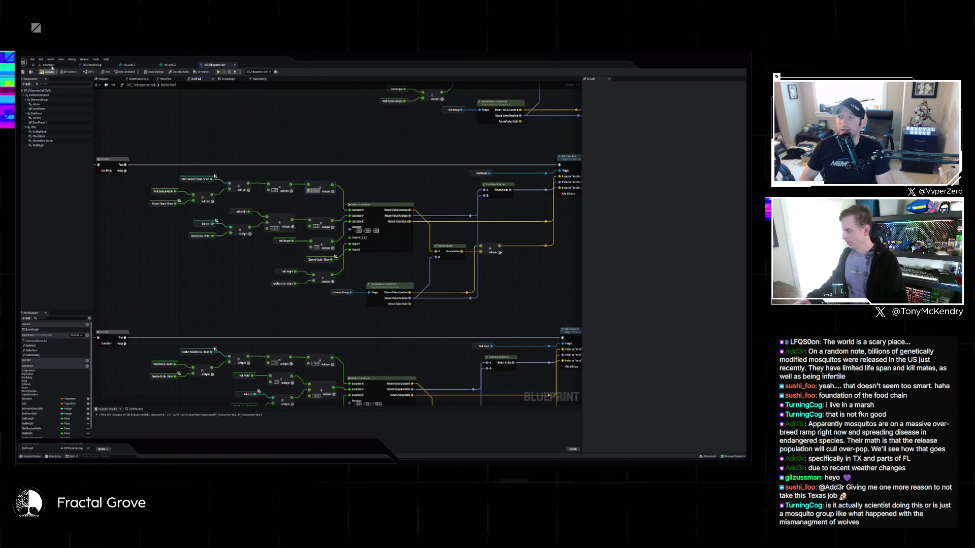
left_click(52, 67)
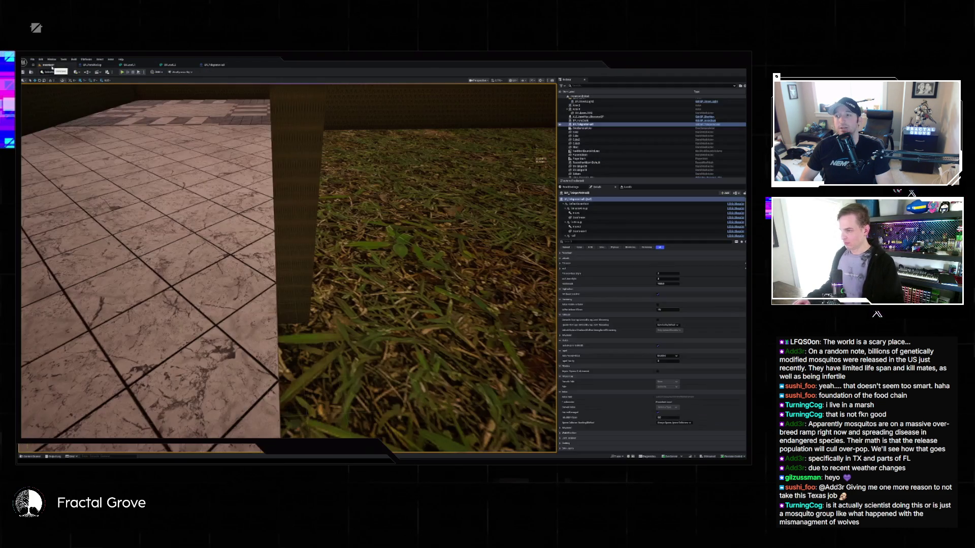
mouse_move(184, 217)
left_mouse_down()
mouse_move(116, 221)
mouse_move(97, 208)
mouse_move(78, 224)
mouse_move(138, 124)
left_mouse_up()
left_click(208, 65)
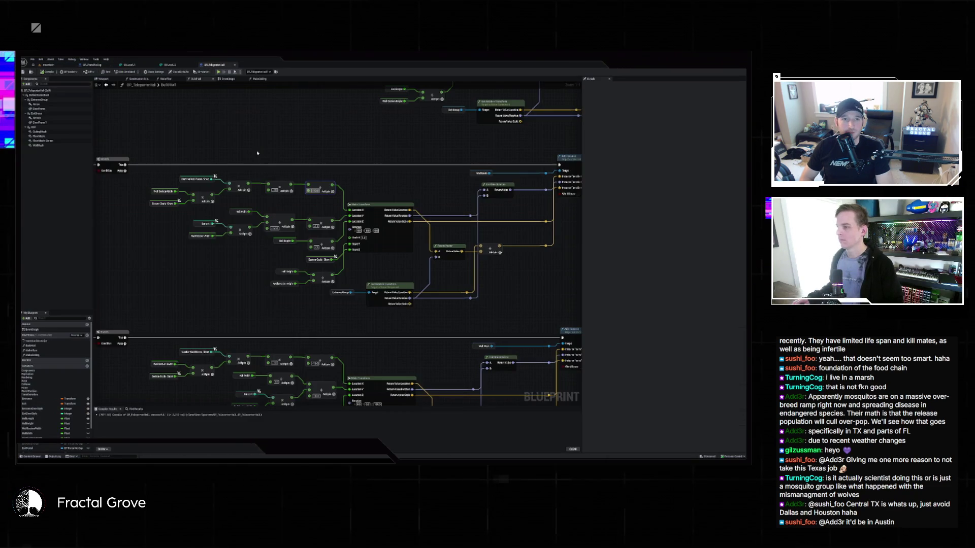
Step: Pan the graph to reveal more nodes, then view the checkered marble floors in the level
left_click_drag(365, 174, 404, 117)
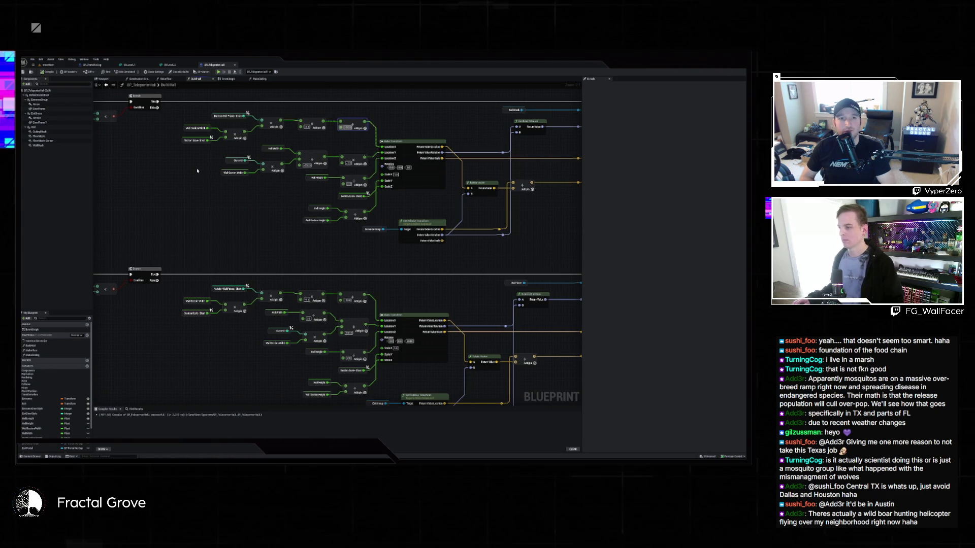
left_click(49, 65)
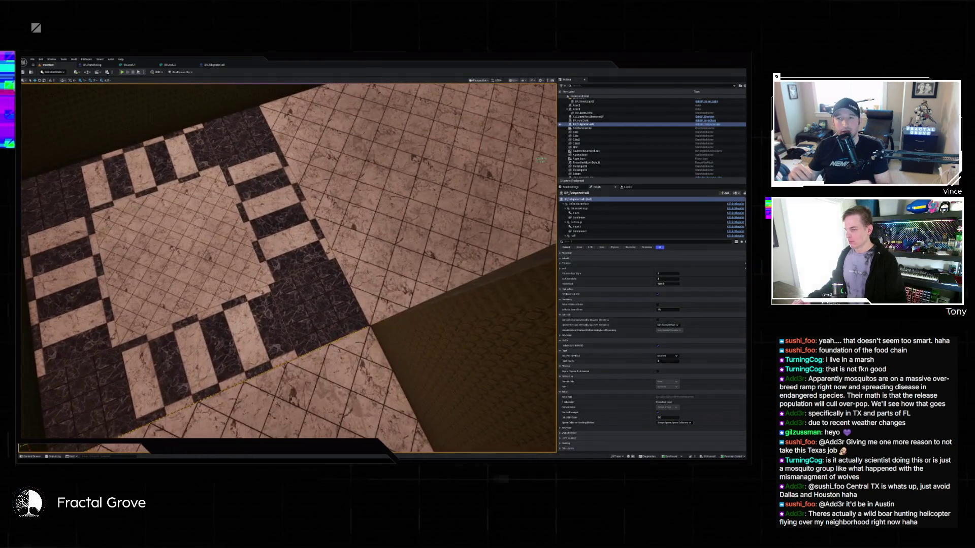
Step: Clear the level selection and fly close to a room's wall beside the grass
key("Escape")
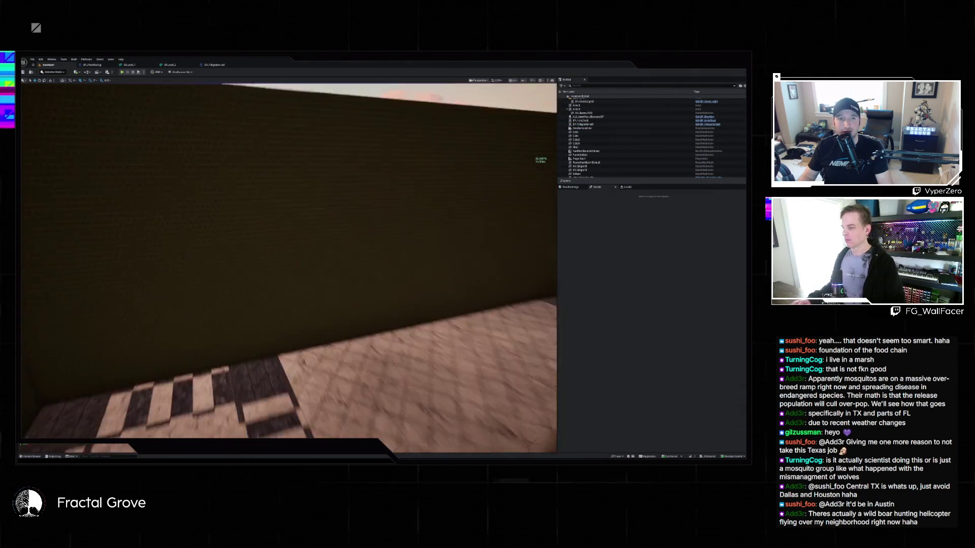
scroll(100, 185, "down", 5)
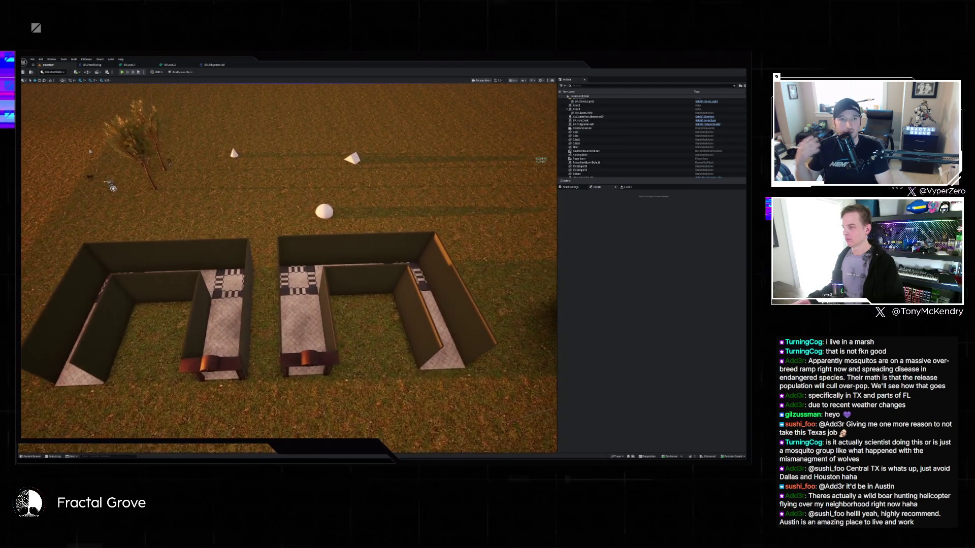
scroll(112, 189, "up", 10)
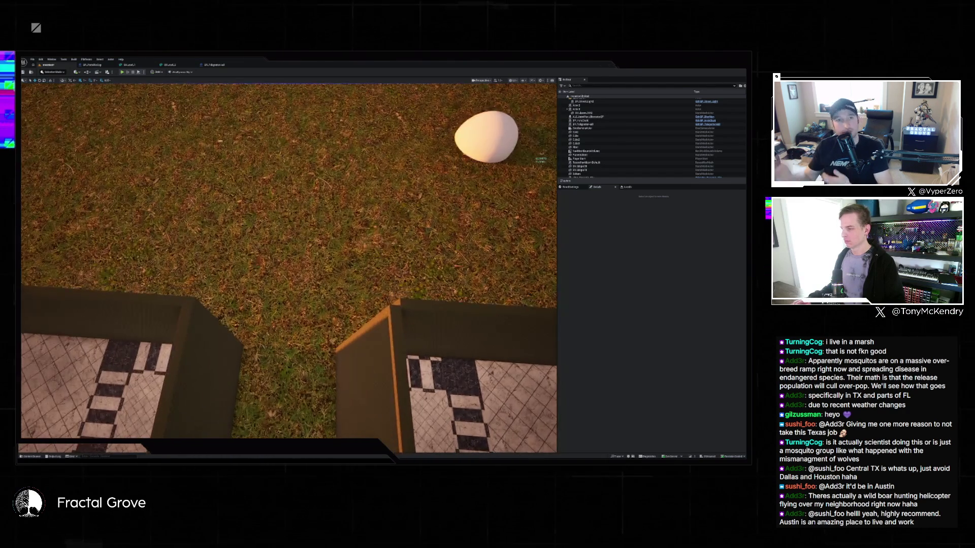
left_click_drag(113, 189, 221, 194)
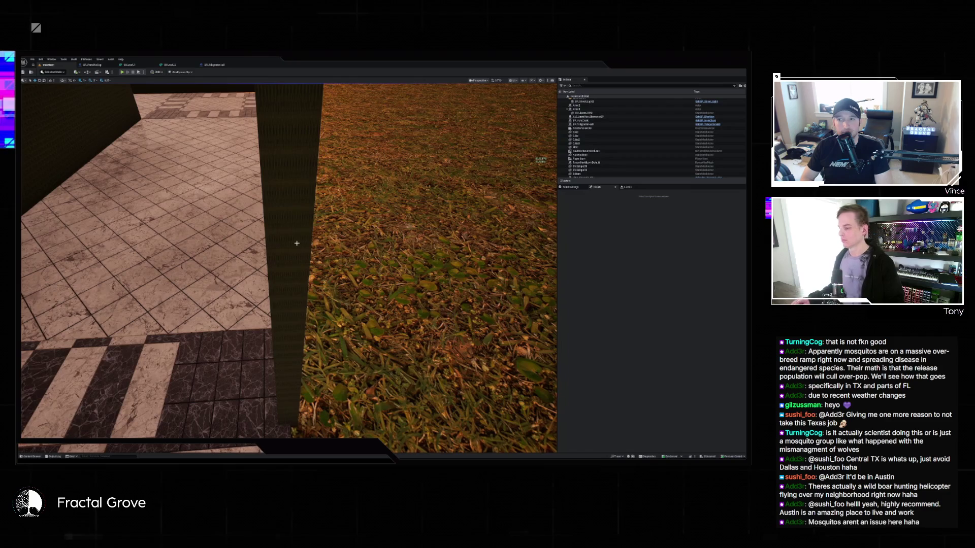
left_click(216, 65)
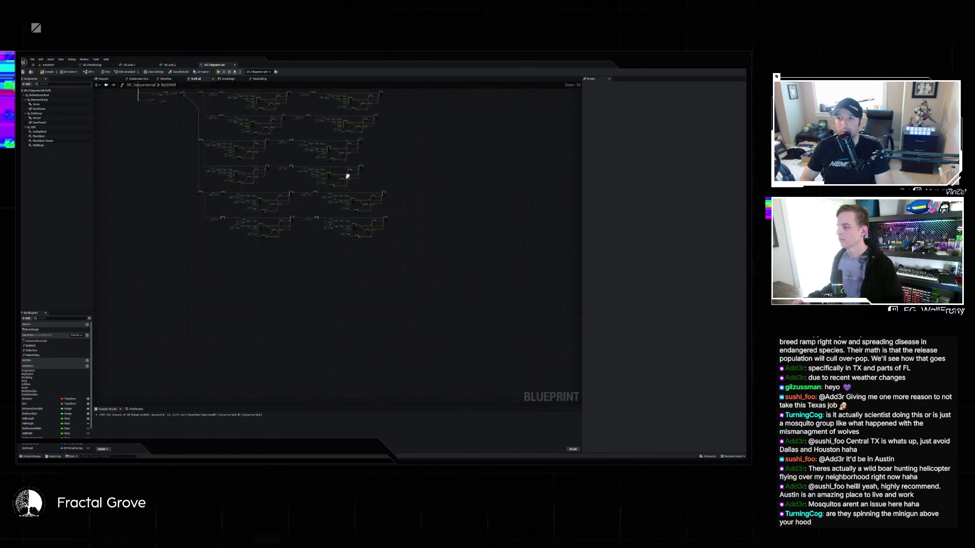
scroll(209, 199, "up", 5)
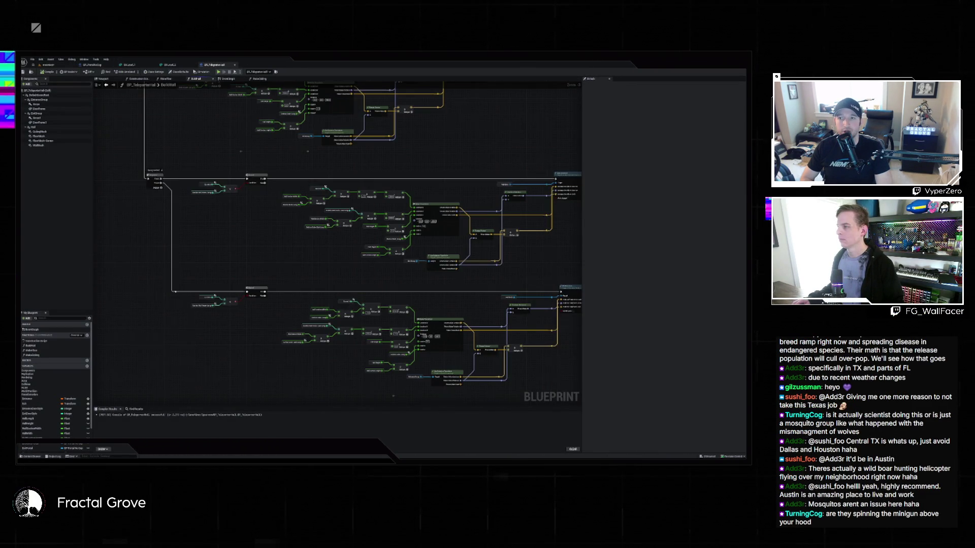
left_click_drag(273, 197, 233, 265)
mouse_move(389, 198)
left_mouse_down()
mouse_move(364, 276)
mouse_move(402, 279)
left_mouse_up()
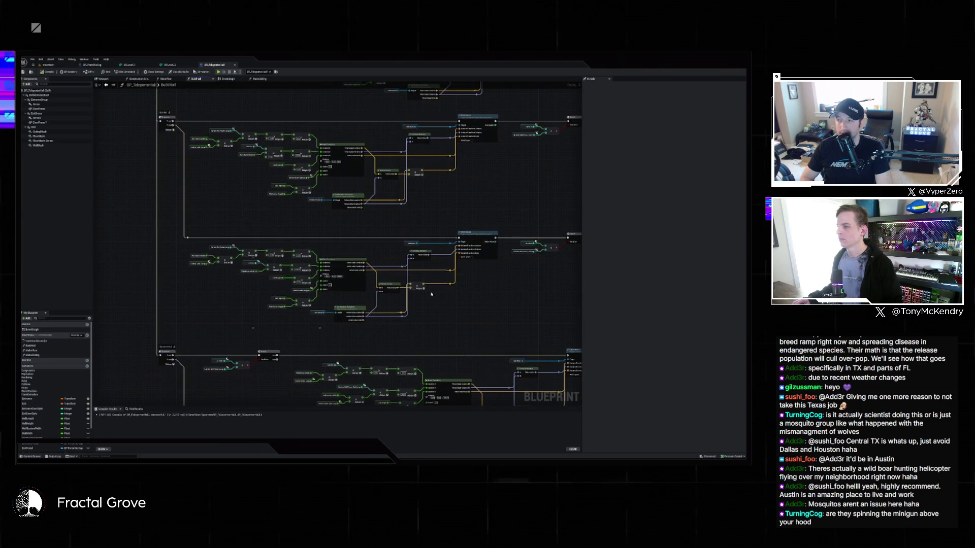
mouse_move(442, 229)
left_mouse_down()
mouse_move(307, 224)
mouse_move(431, 250)
left_mouse_up()
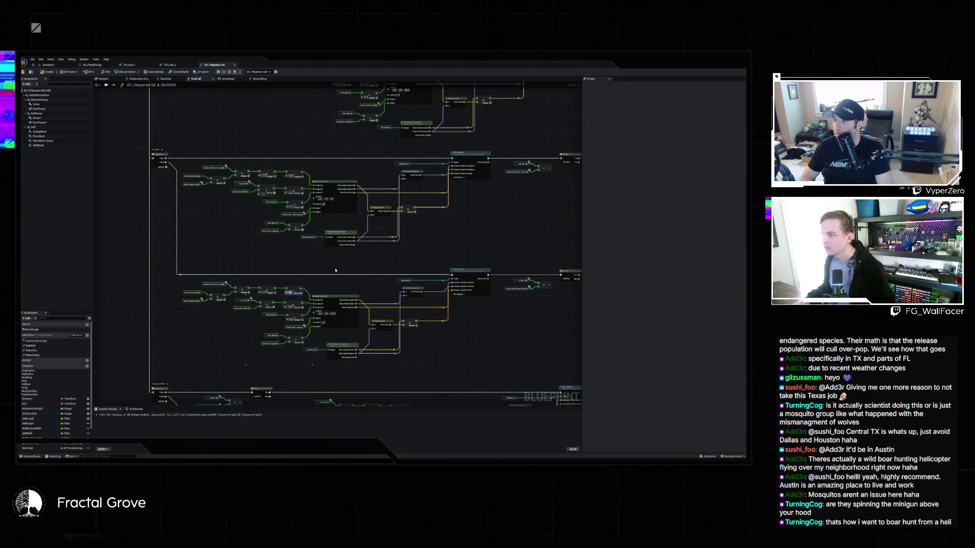
left_click(48, 65)
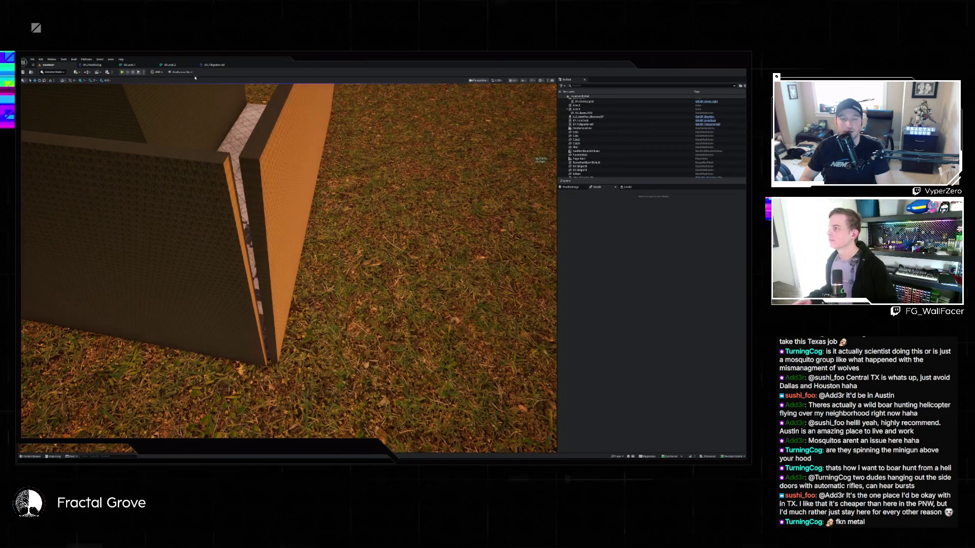
Step: Switch to the BP_Teleporter graph and pan and zoom onto its two wall-building node rows
left_click(217, 67)
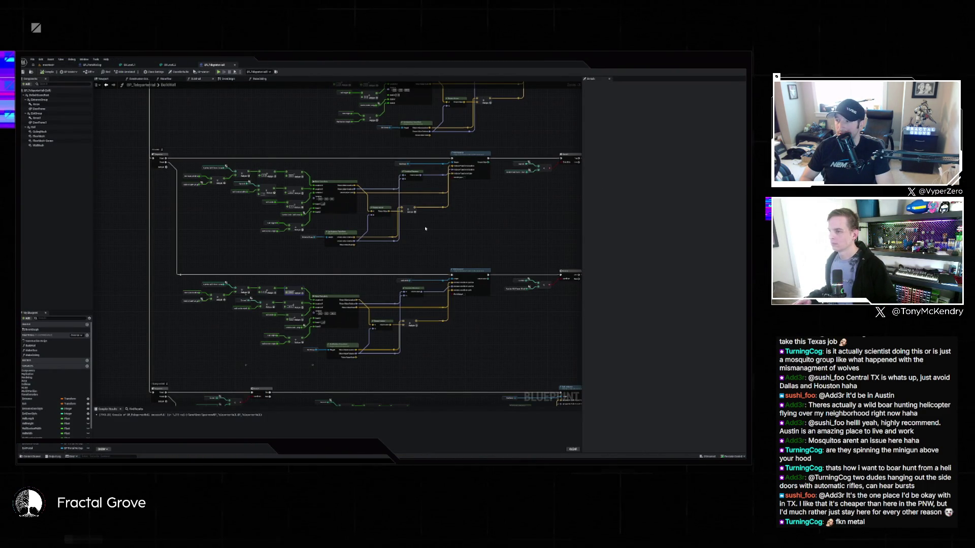
mouse_move(435, 229)
left_mouse_down()
mouse_move(355, 215)
mouse_move(281, 224)
left_mouse_up()
scroll(245, 254, "up", 3)
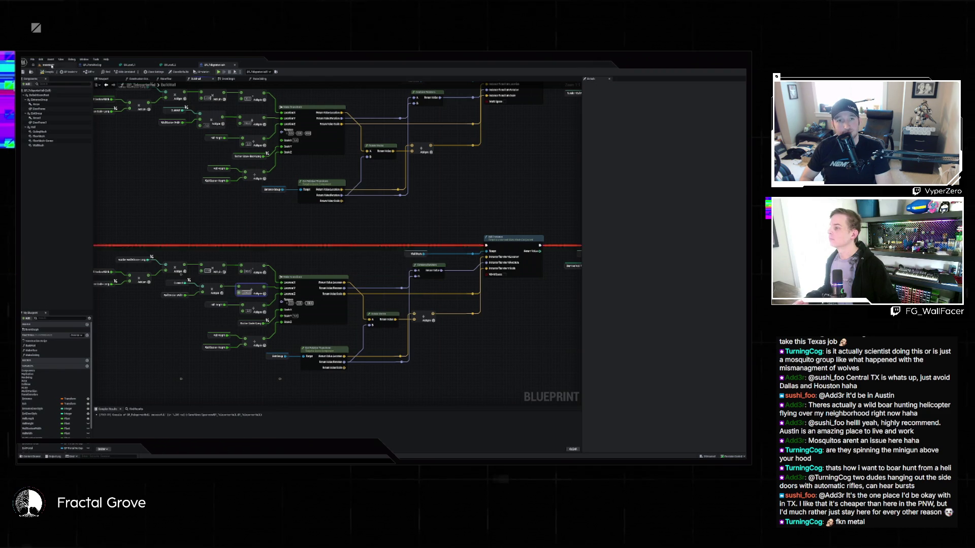
Step: Back on the level, fly the camera over the walled rooms and up to an arched doorway
left_click(52, 65)
key("w")
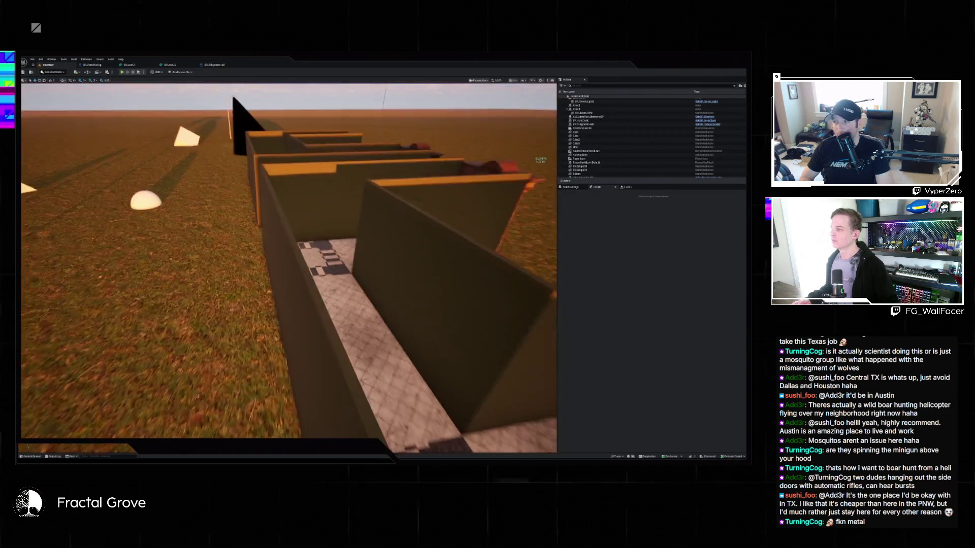
key("w")
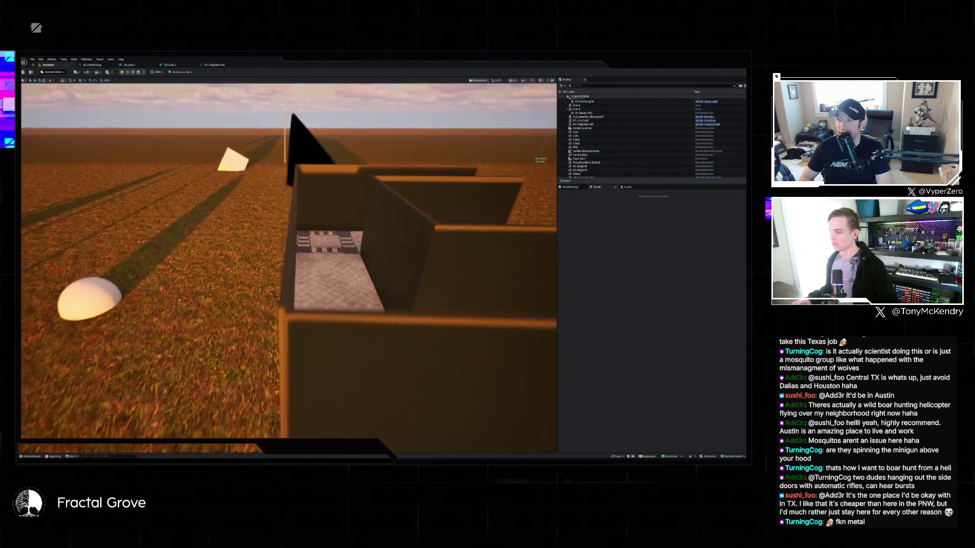
key("w")
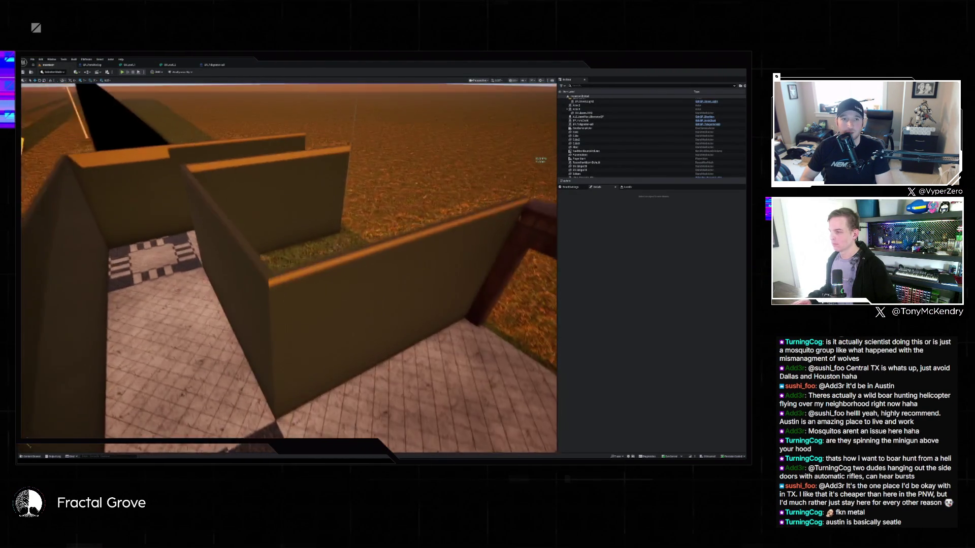
key("s")
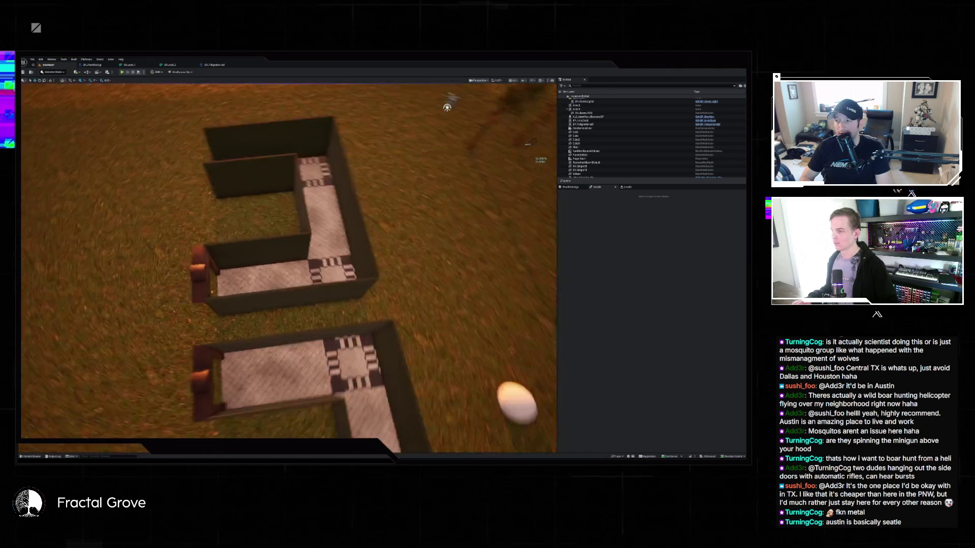
key("w")
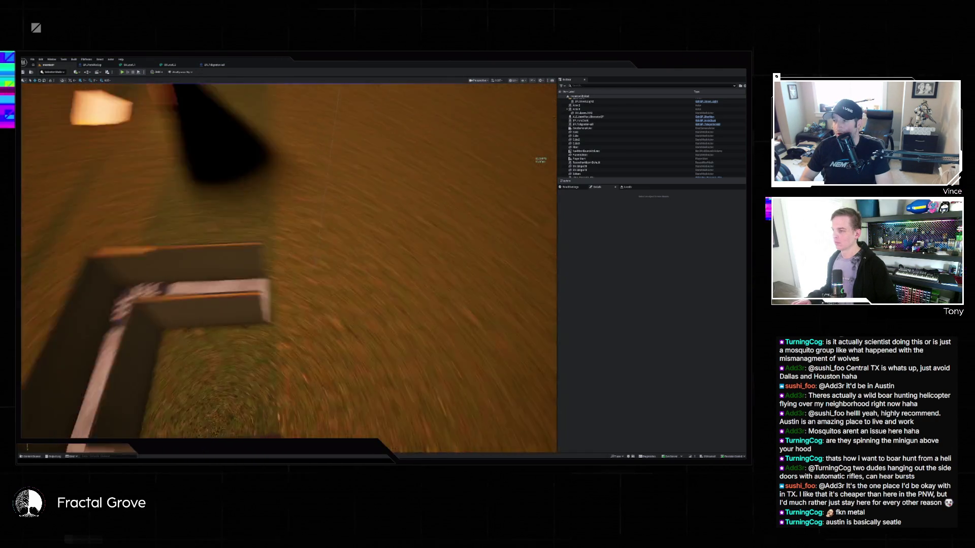
key("s")
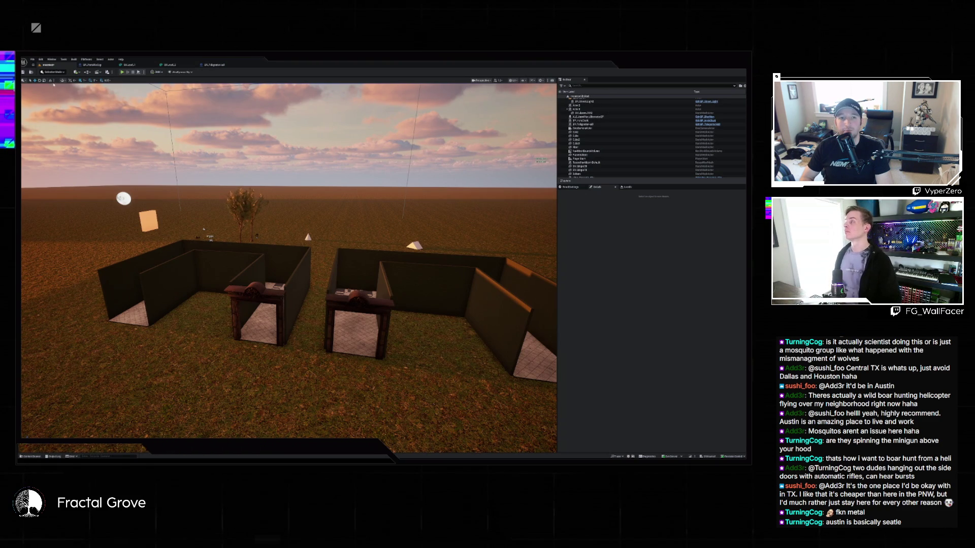
key("w")
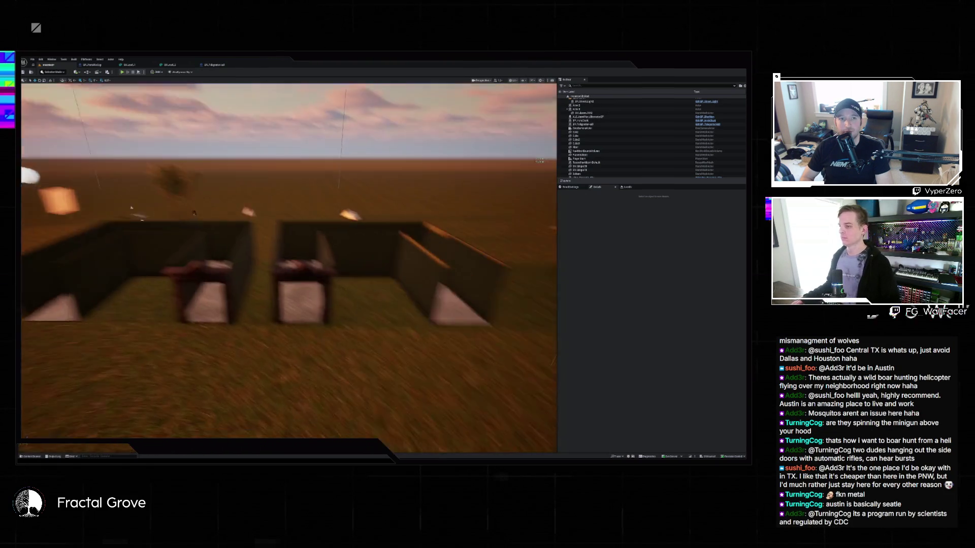
key("w")
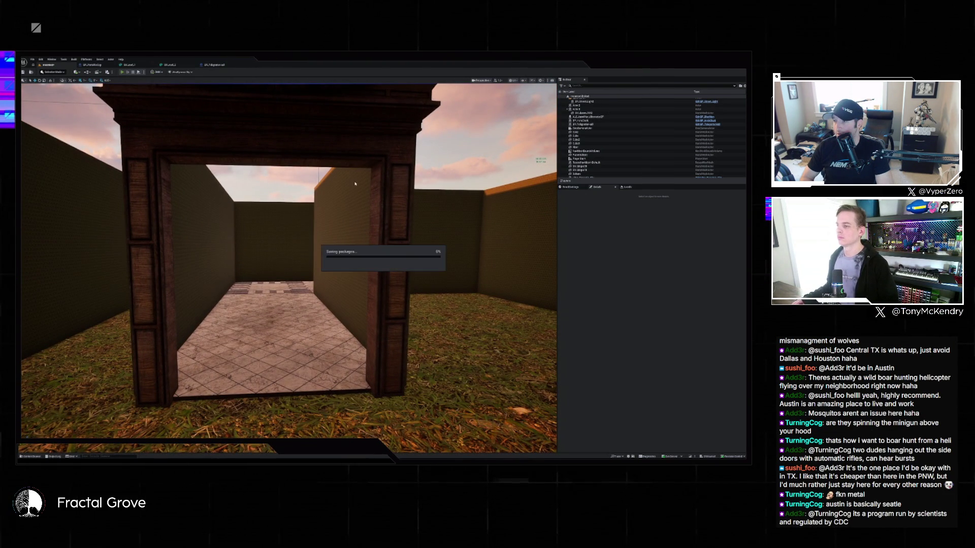
Step: Play the level, walk through the arched doorway into a room and back out, then stop playing
key("w")
key("alt+p")
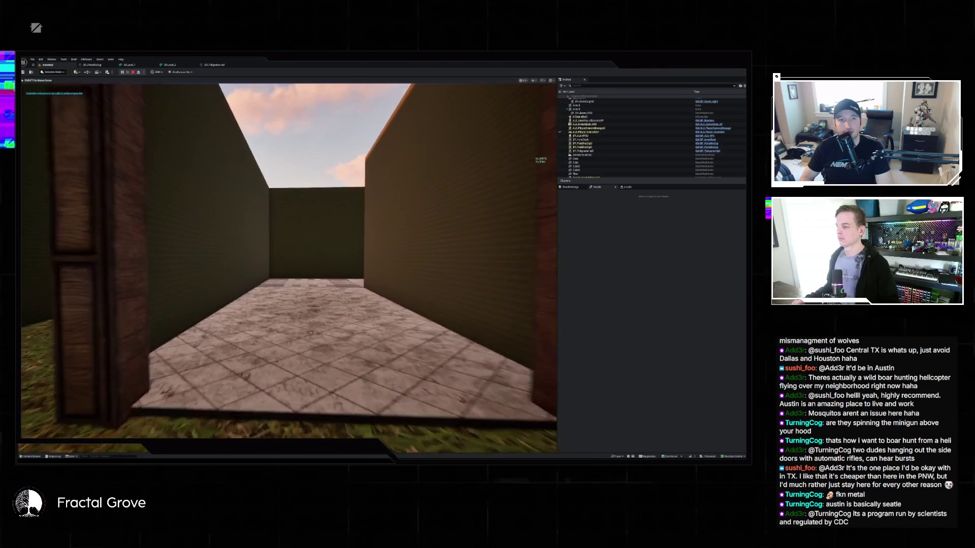
key("w")
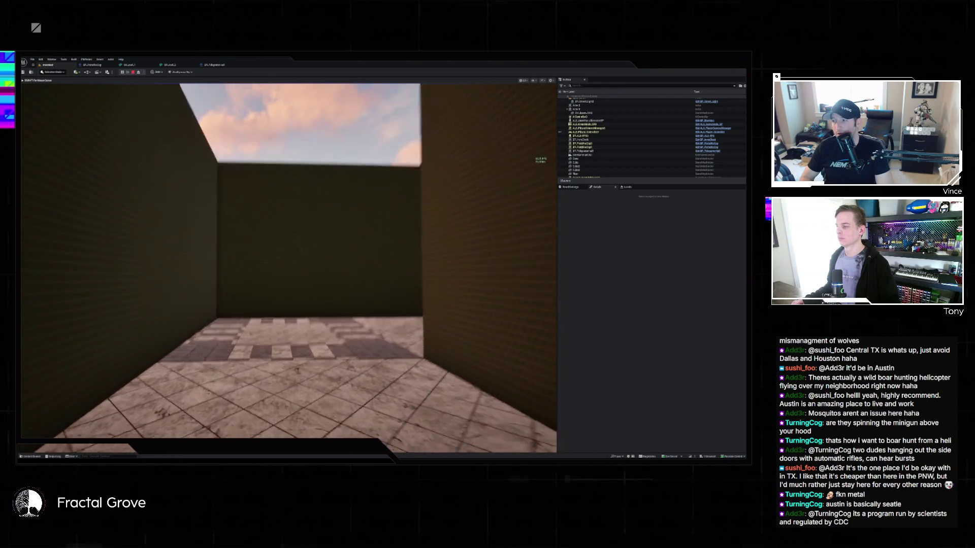
mouse_move(289, 260)
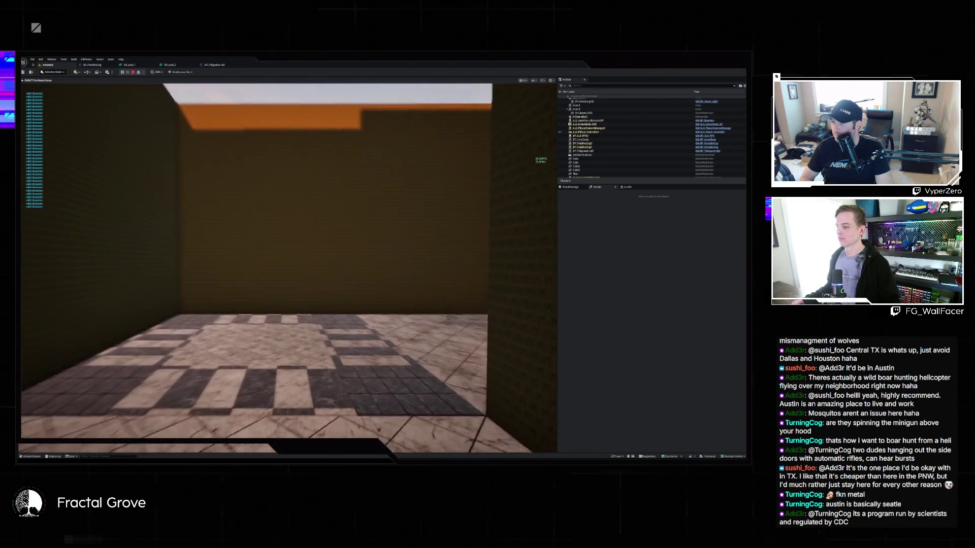
key("w")
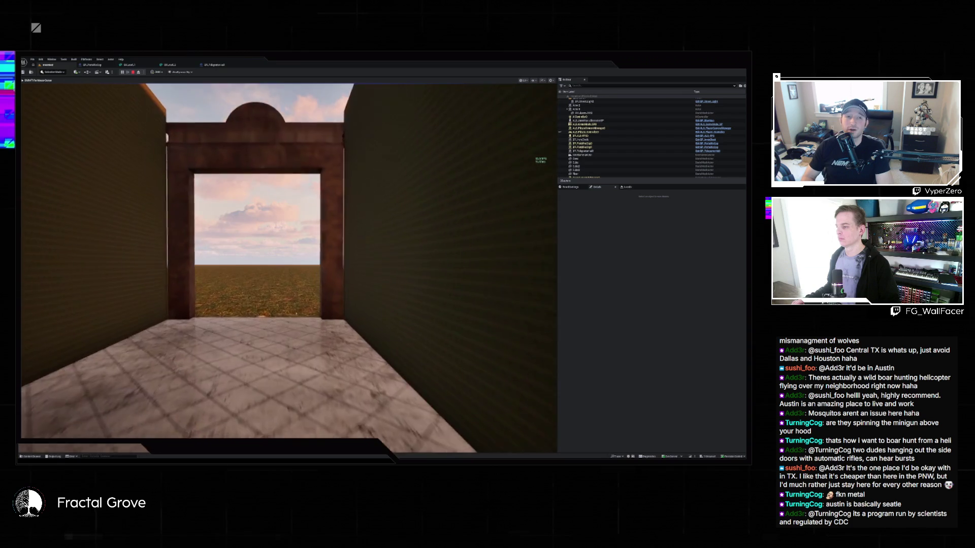
key("w")
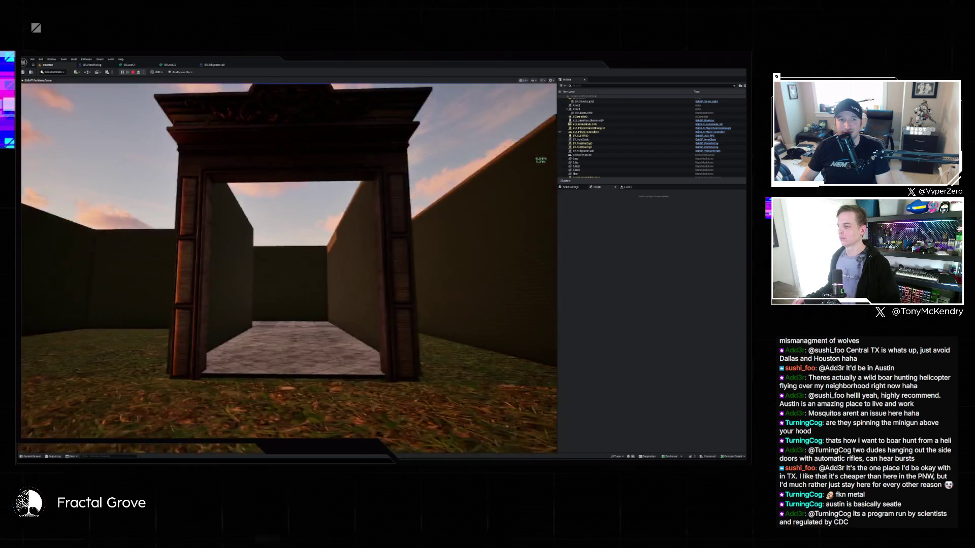
key("Escape")
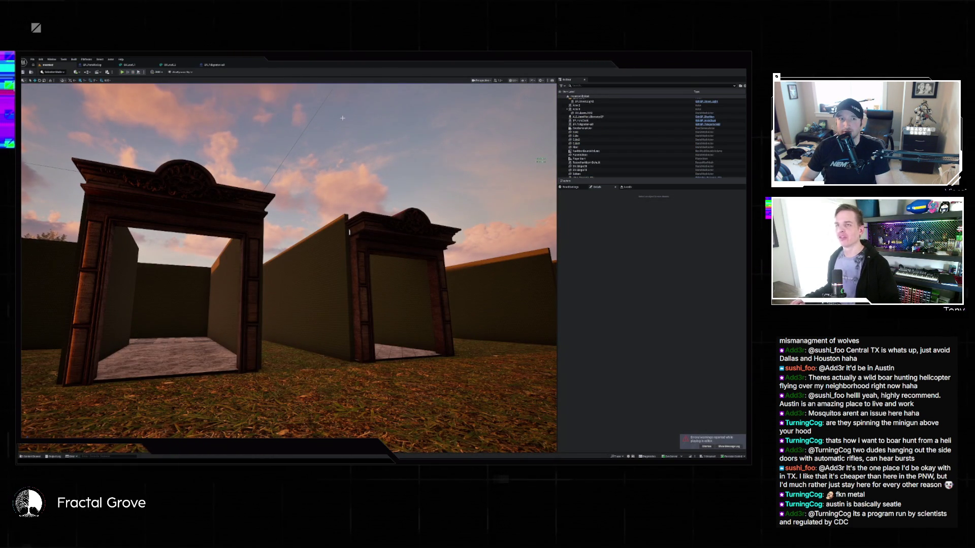
key("s")
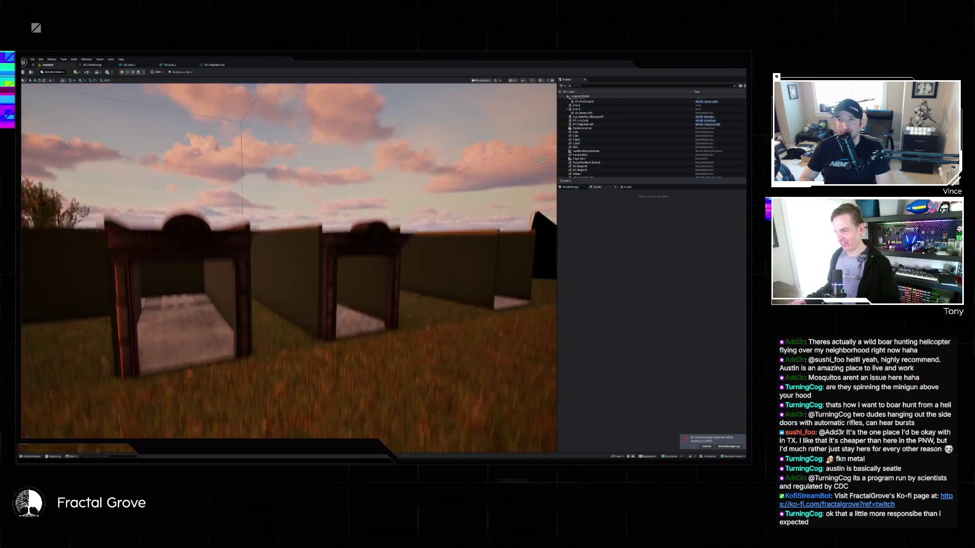
left_click_drag(374, 131, 358, 130)
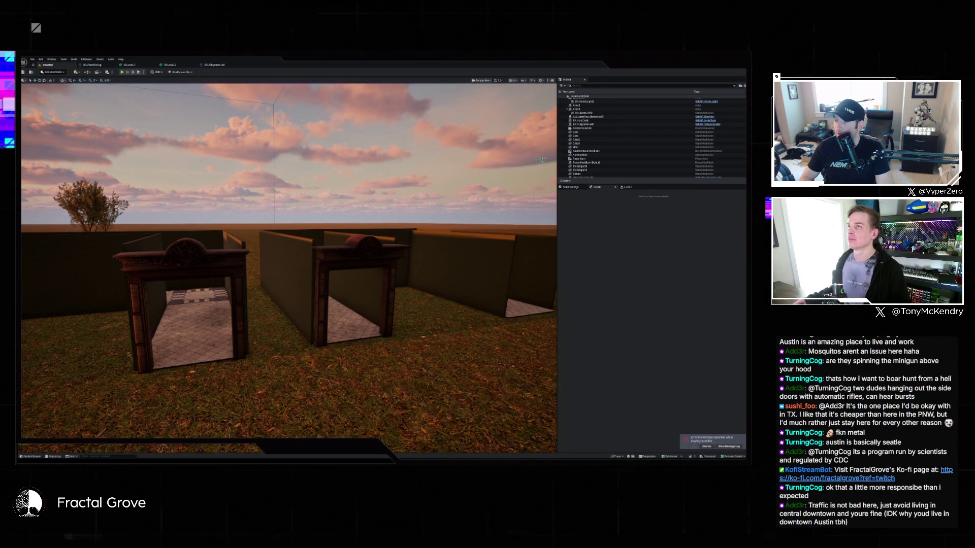
left_click_drag(358, 130, 357, 130)
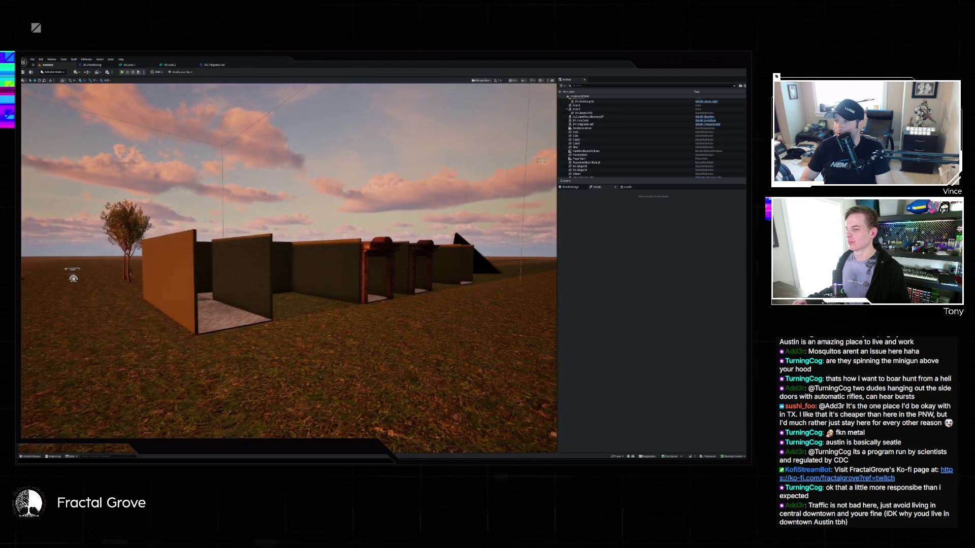
left_click_drag(358, 129, 357, 129)
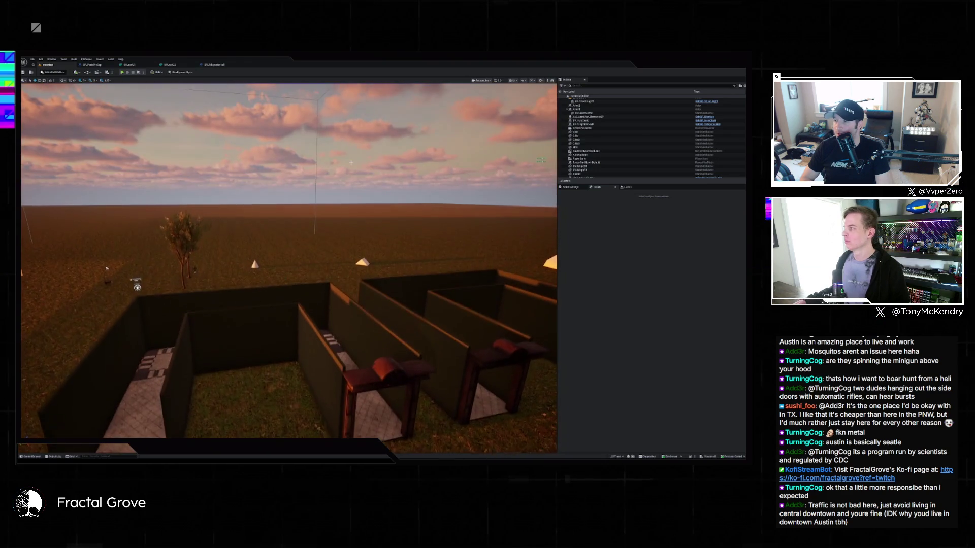
left_click(229, 66)
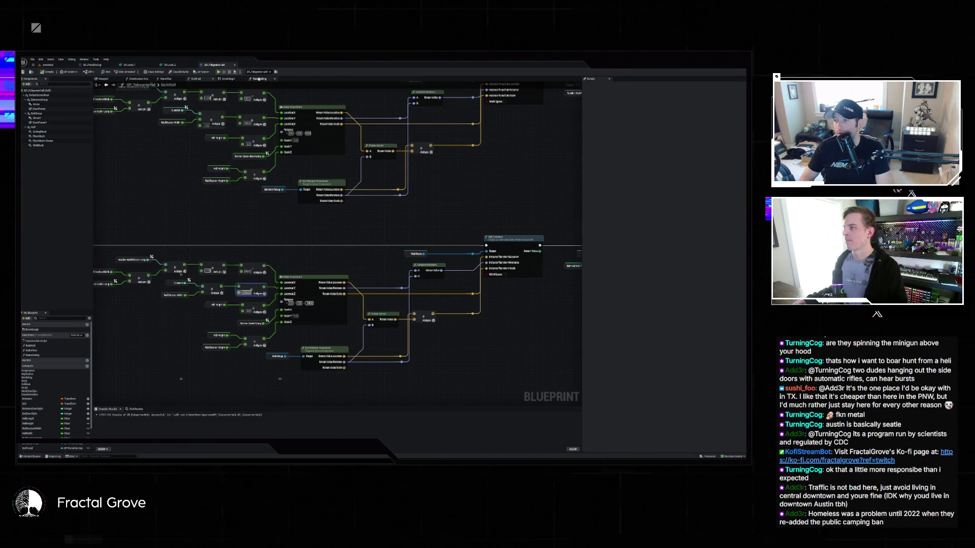
Step: Wire the Make Tuple node's exec pin into the next node, then view the level
scroll(195, 118, "down", 3)
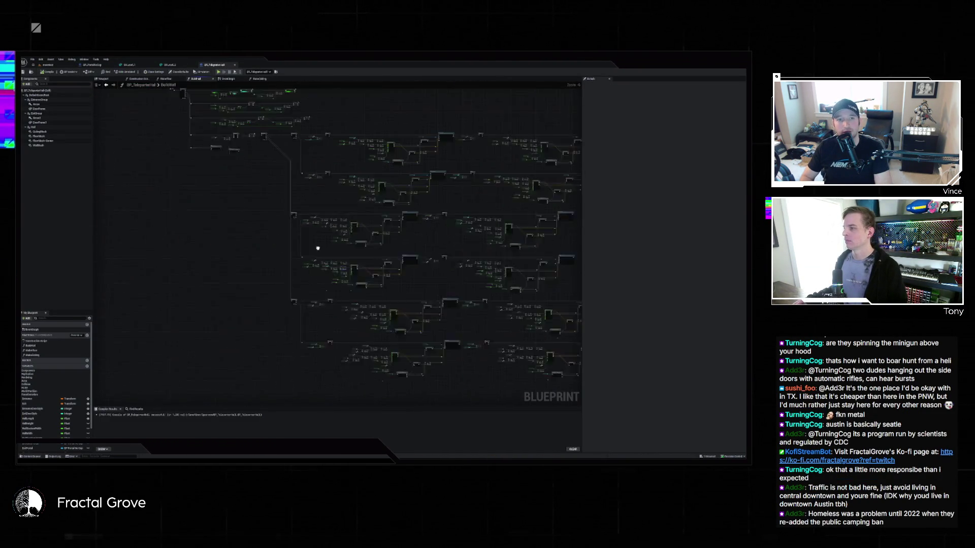
scroll(257, 159, "up", 8)
left_click_drag(258, 179, 259, 177)
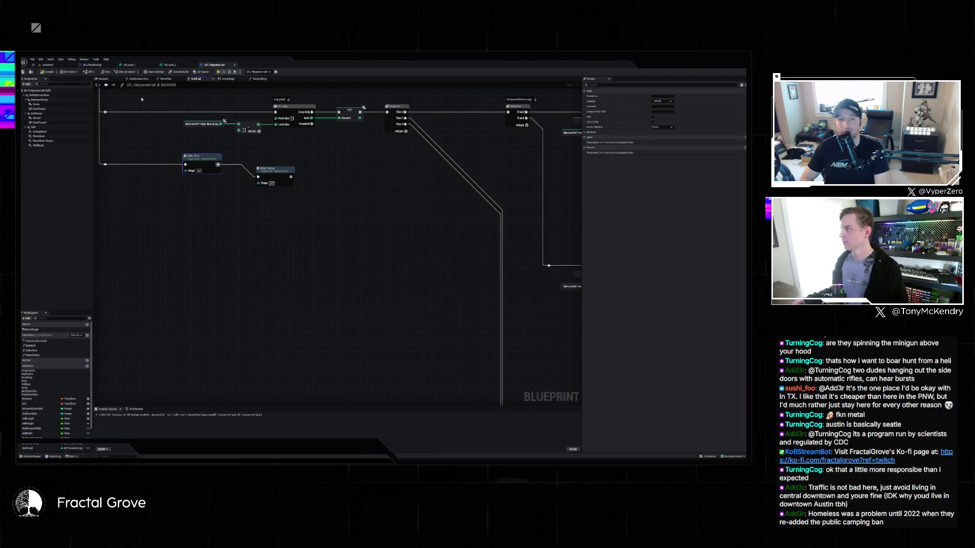
left_click(56, 67)
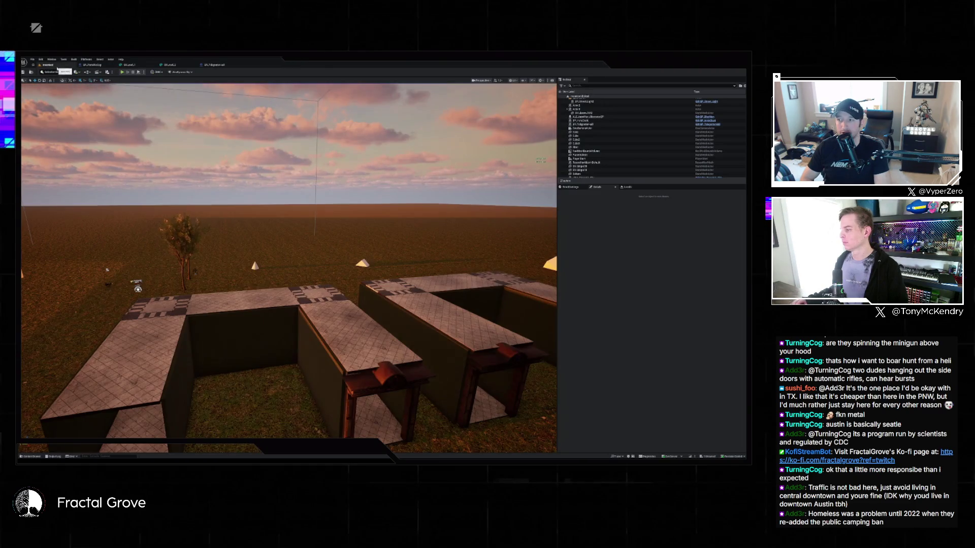
Step: Fly into a room to inspect the checkered-tile ceiling, back out above, and open the Content Drawer
key("w")
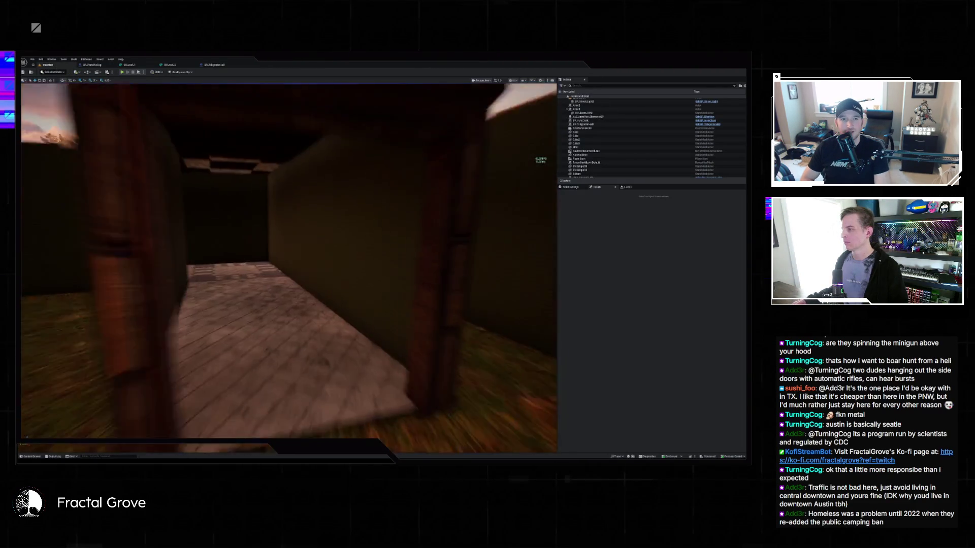
key("w")
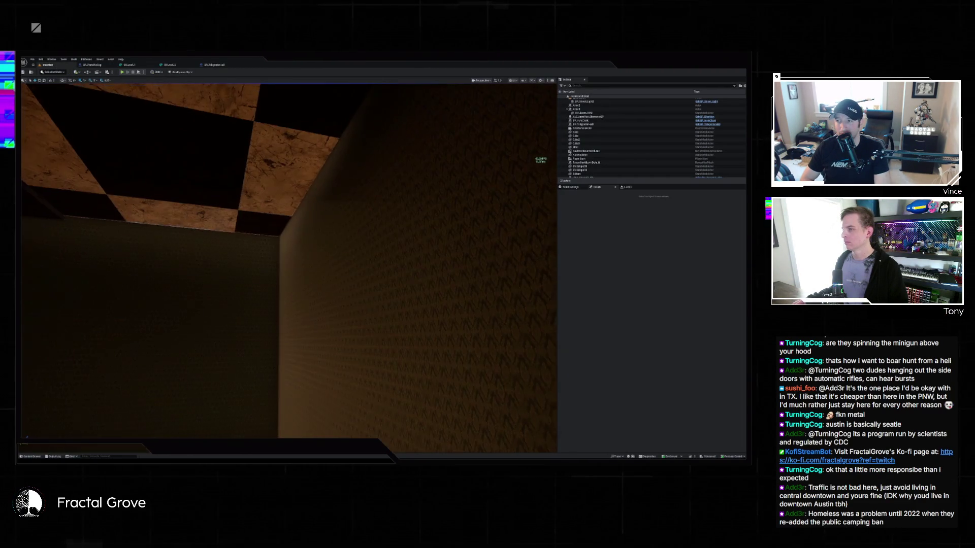
key("w")
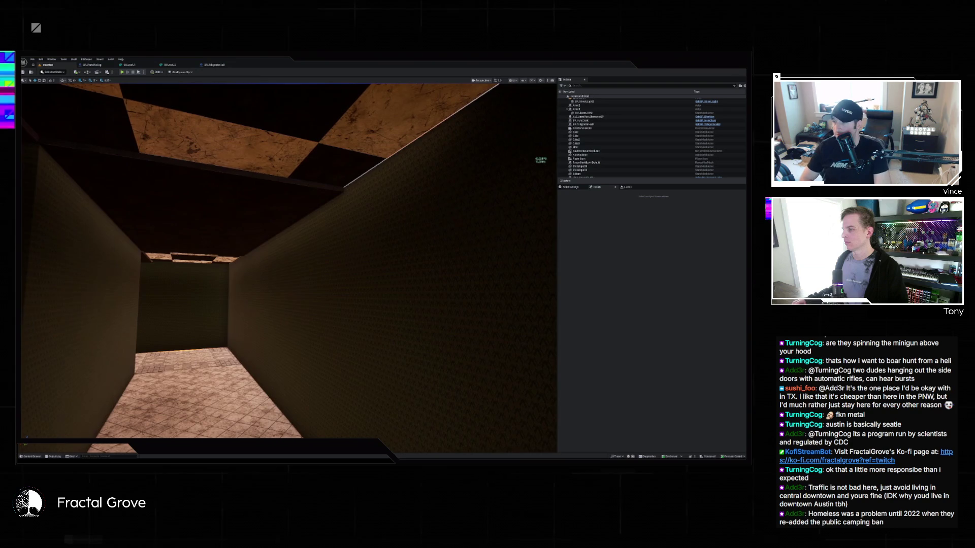
key("s")
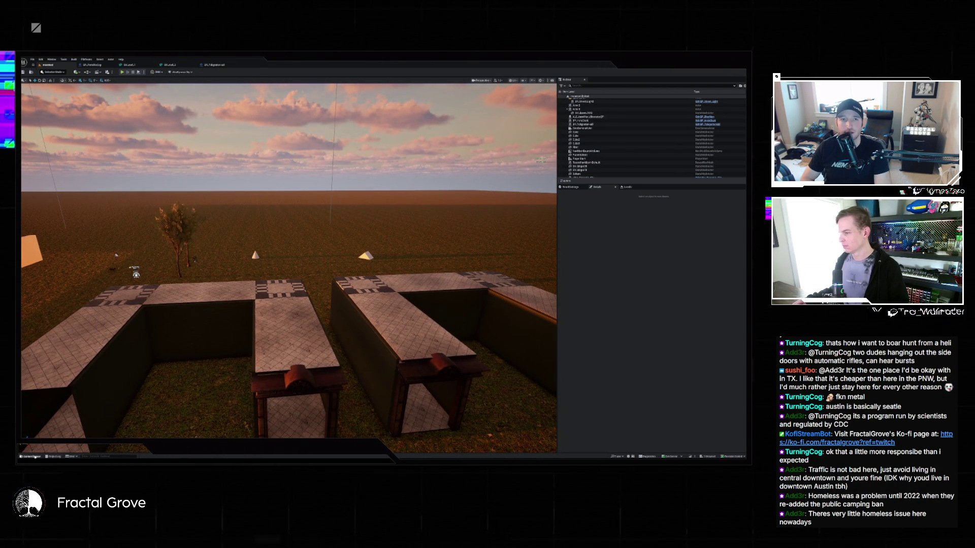
key("ctrl+space")
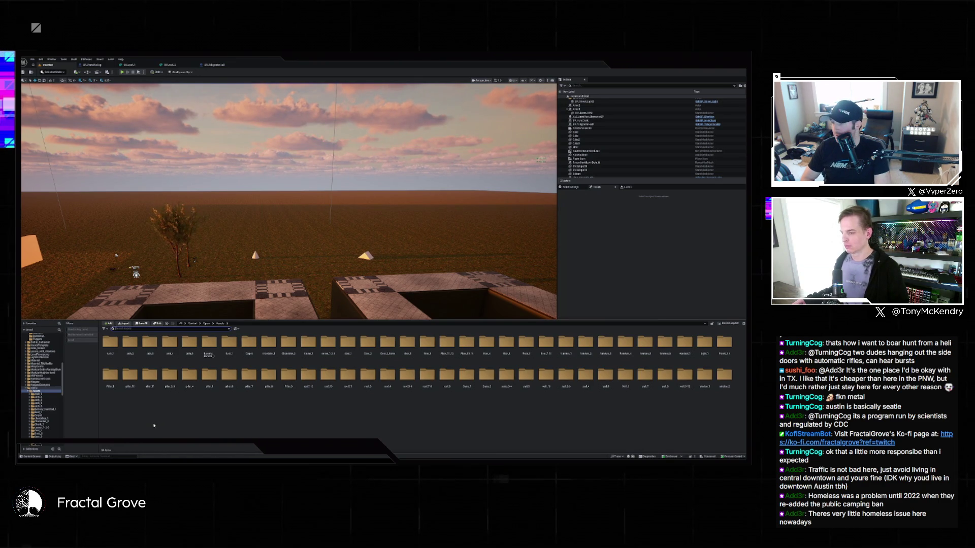
Step: Open the MakeCeiling function graph in the room Blueprint and select the CeilingMesh component
left_click(217, 65)
double_click(271, 169)
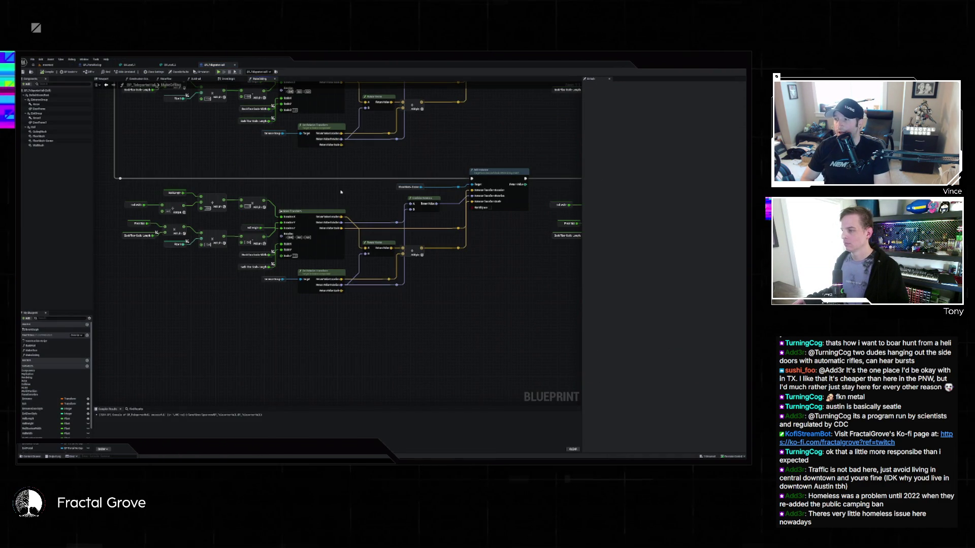
scroll(338, 192, "down", 8)
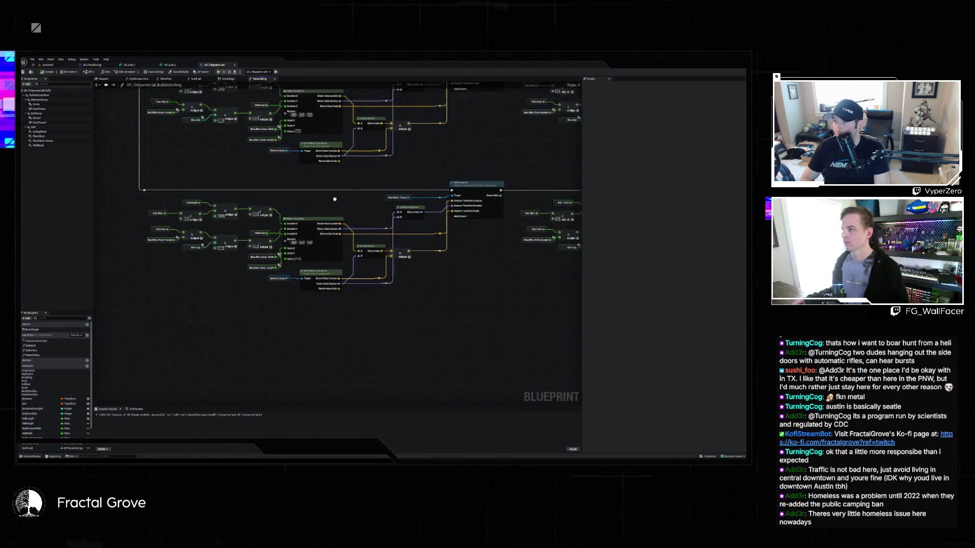
scroll(282, 223, "up", 8)
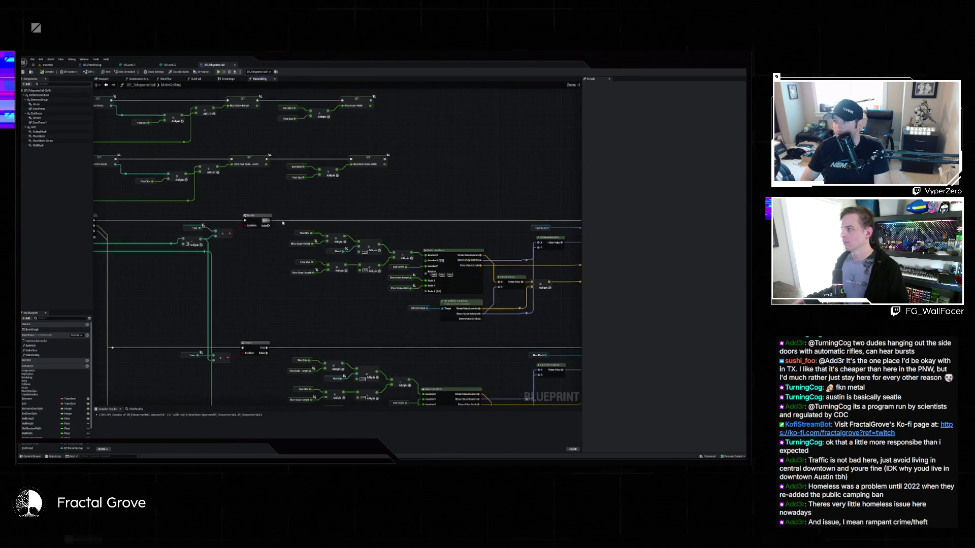
left_click(39, 131)
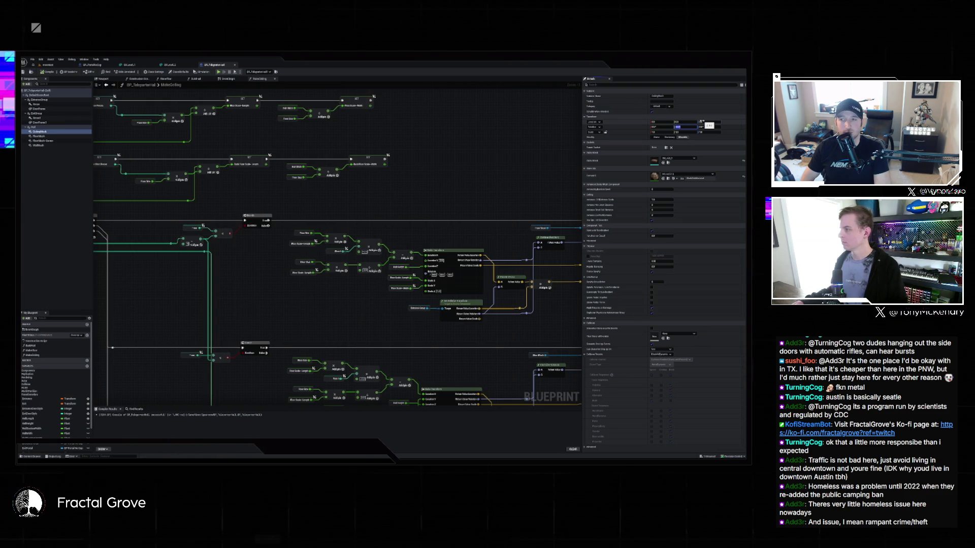
left_click(41, 131)
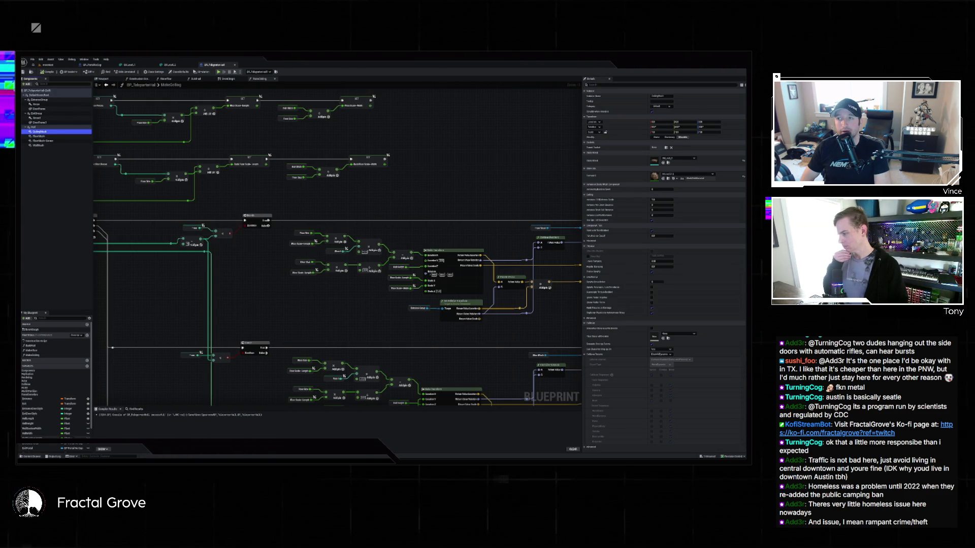
Step: Assign SM_Floor_1 from the Floor_1 folder as CeilingMesh's Static Mesh and check the level
left_click(32, 457)
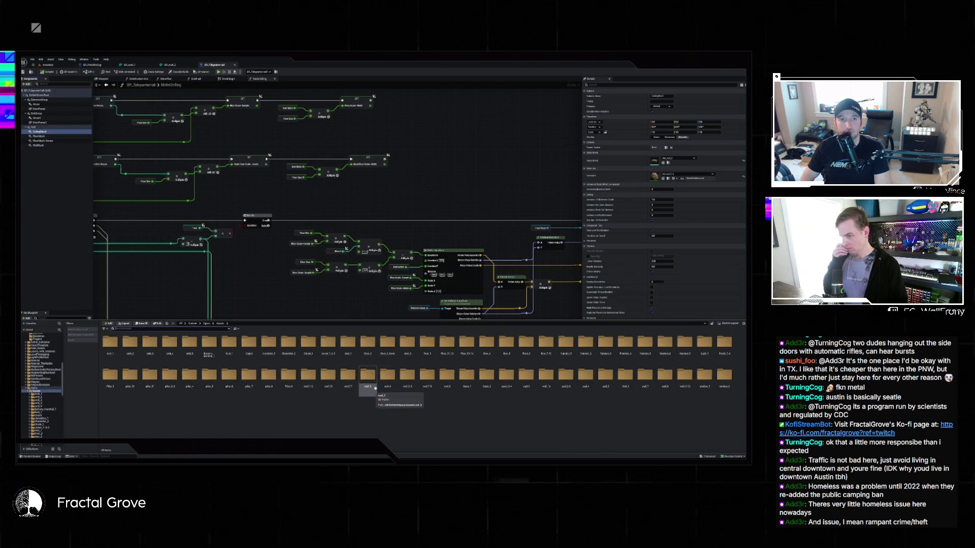
double_click(425, 342)
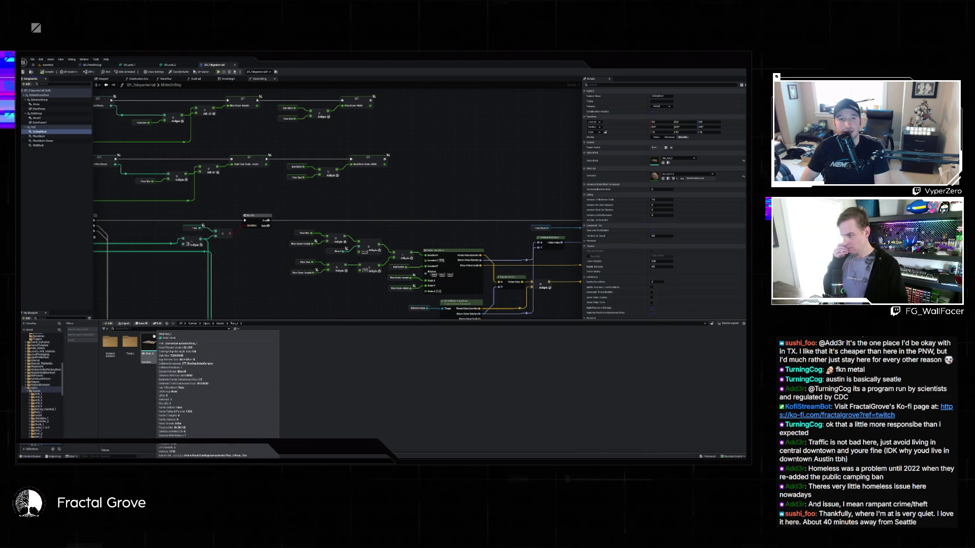
left_click(154, 337)
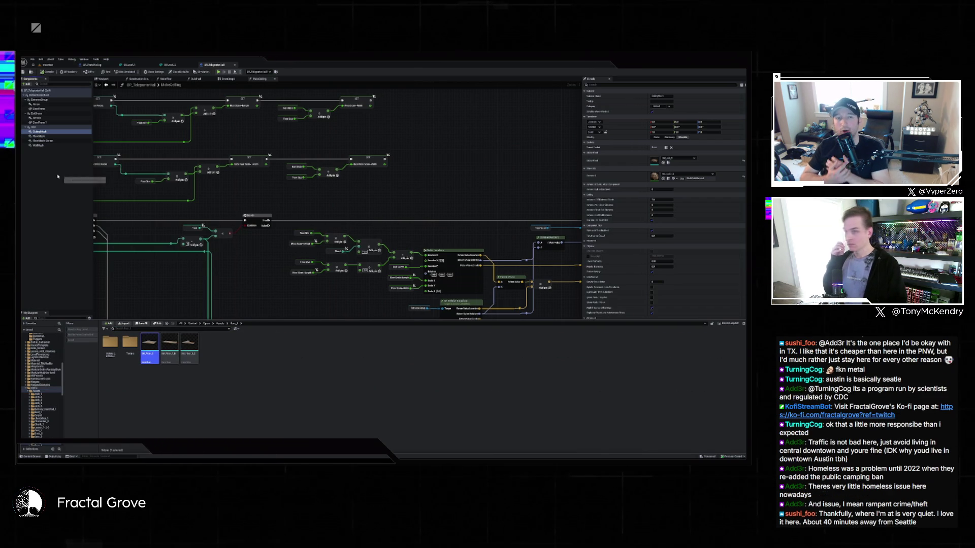
left_click(663, 163)
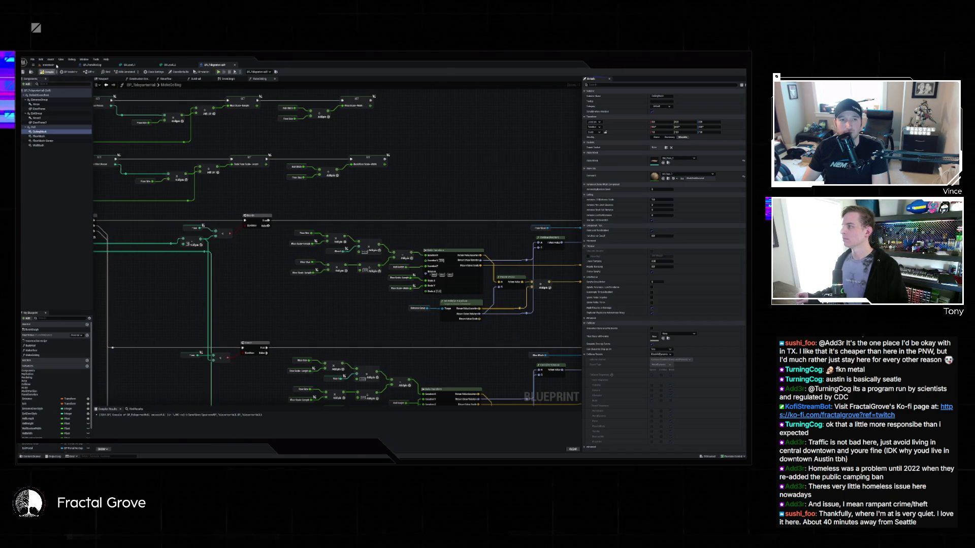
left_click(56, 65)
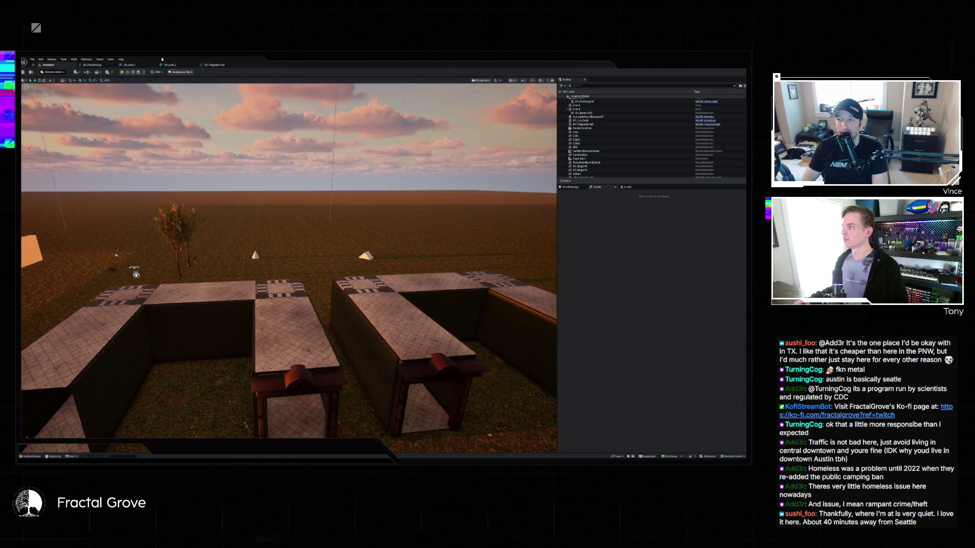
left_click(224, 66)
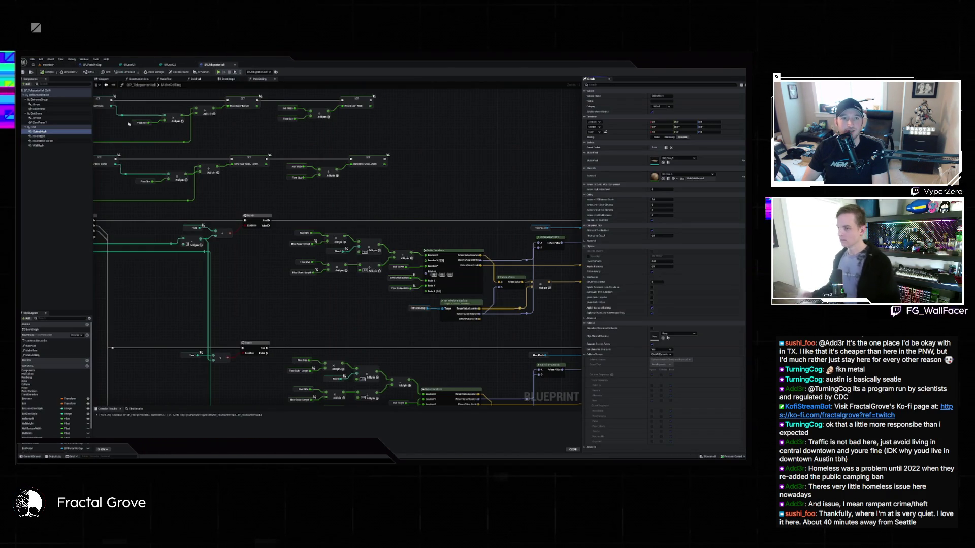
Step: Drag CeilingMesh references into the graph near the Floor Mesh node and select the component
scroll(436, 202, "down", 5)
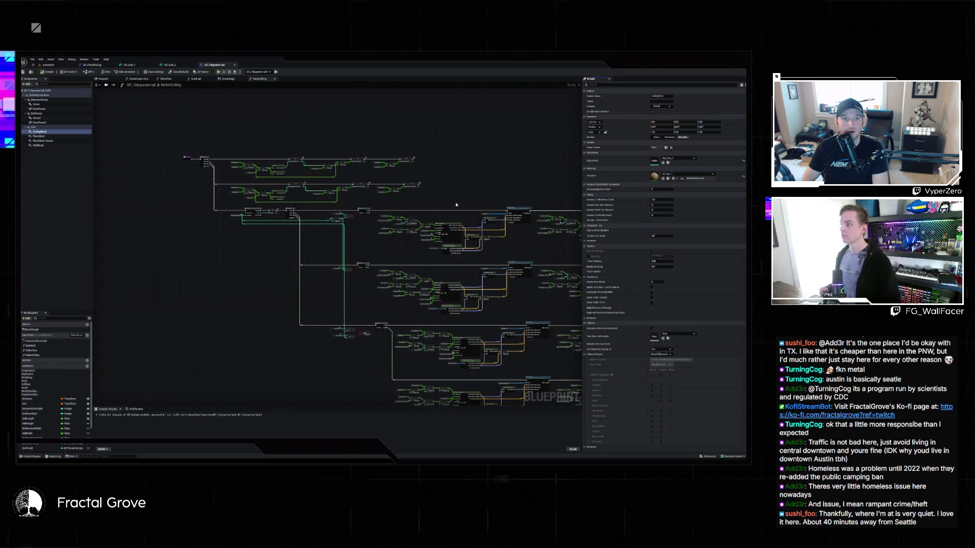
scroll(345, 218, "up", 6)
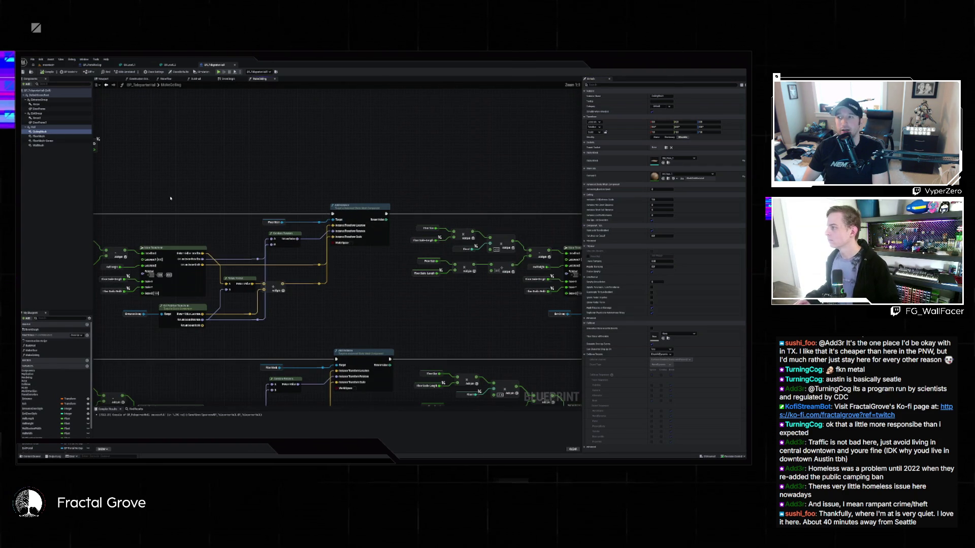
left_click_drag(40, 132, 267, 224)
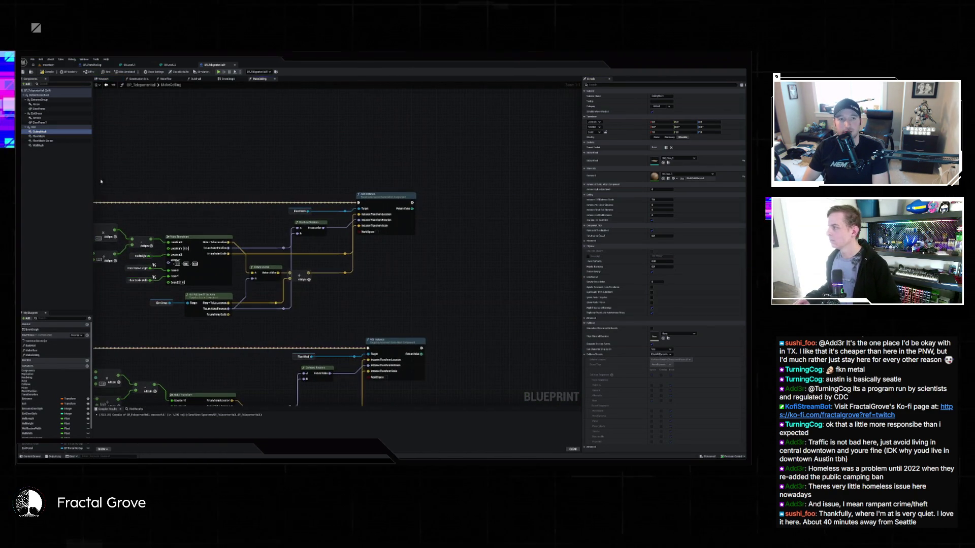
left_click_drag(45, 132, 292, 211)
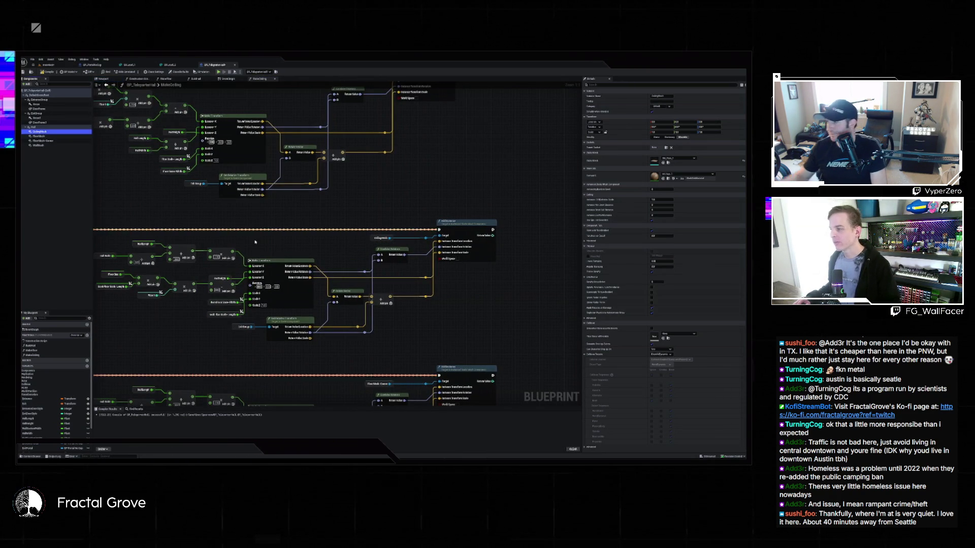
left_click_drag(39, 131, 240, 256)
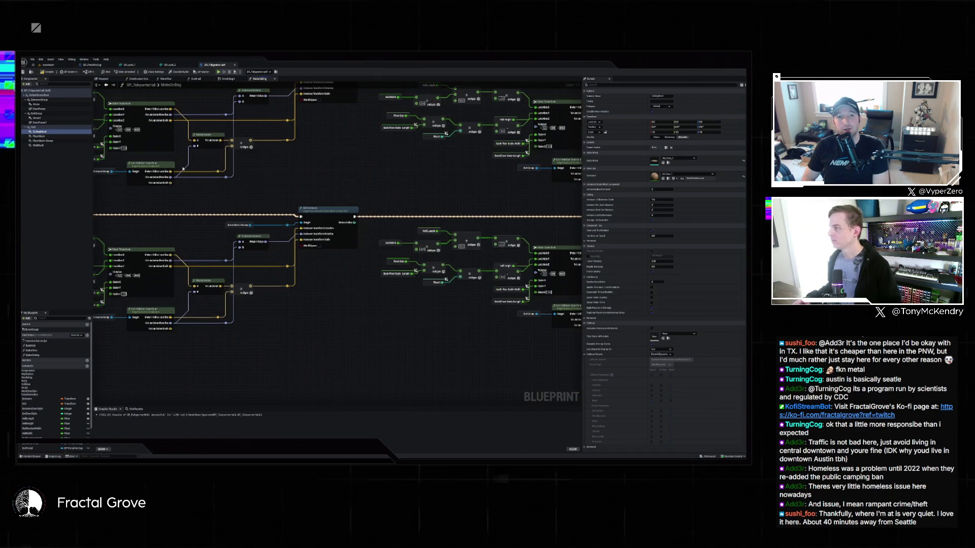
left_click(91, 133)
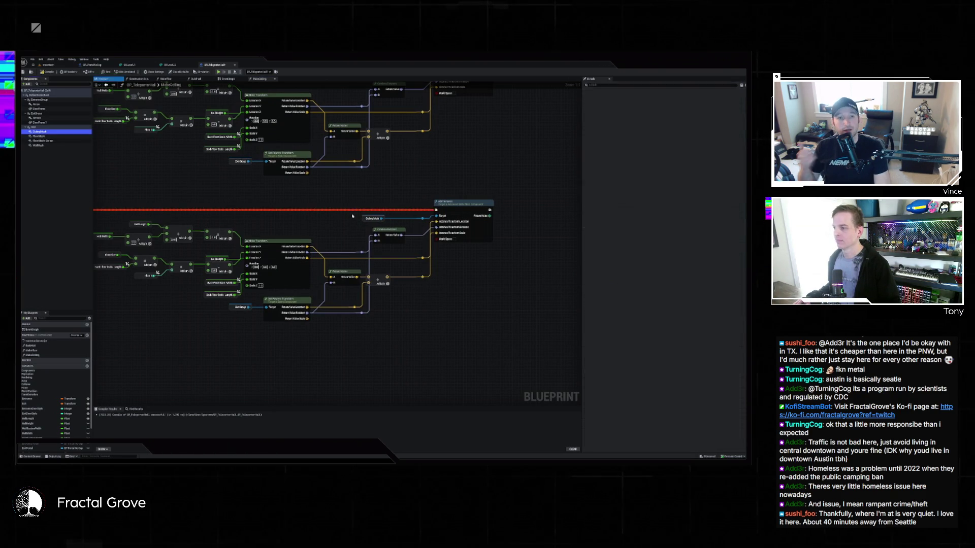
Step: Pan the graph to the other node rows, then return to the level viewport
scroll(353, 216, "down", 5)
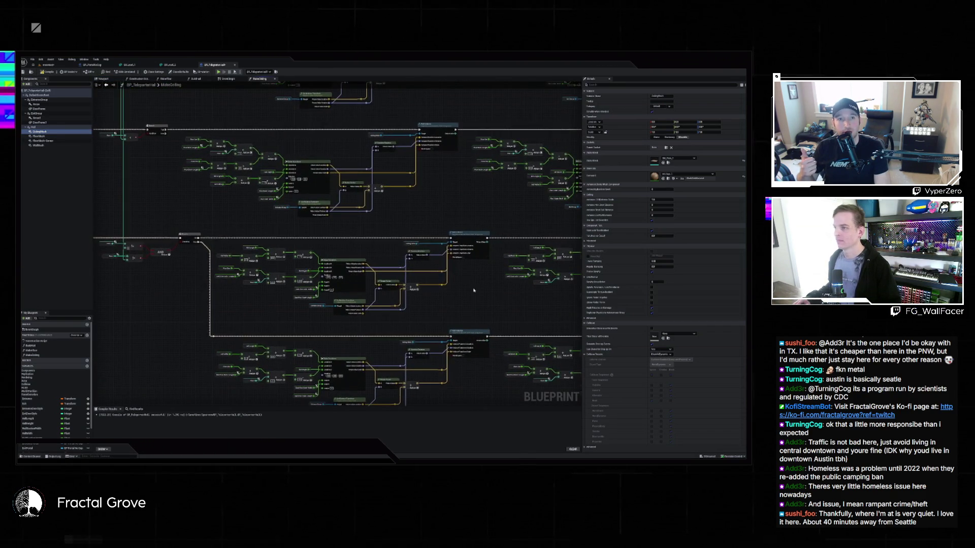
mouse_move(429, 201)
left_mouse_down()
mouse_move(246, 282)
mouse_move(387, 319)
left_mouse_up()
scroll(227, 250, "up", 2)
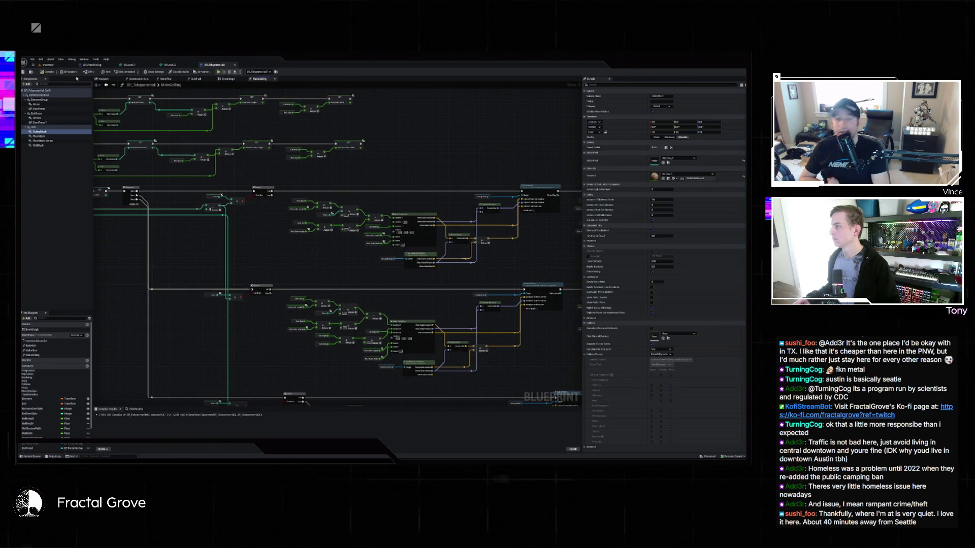
left_click(51, 65)
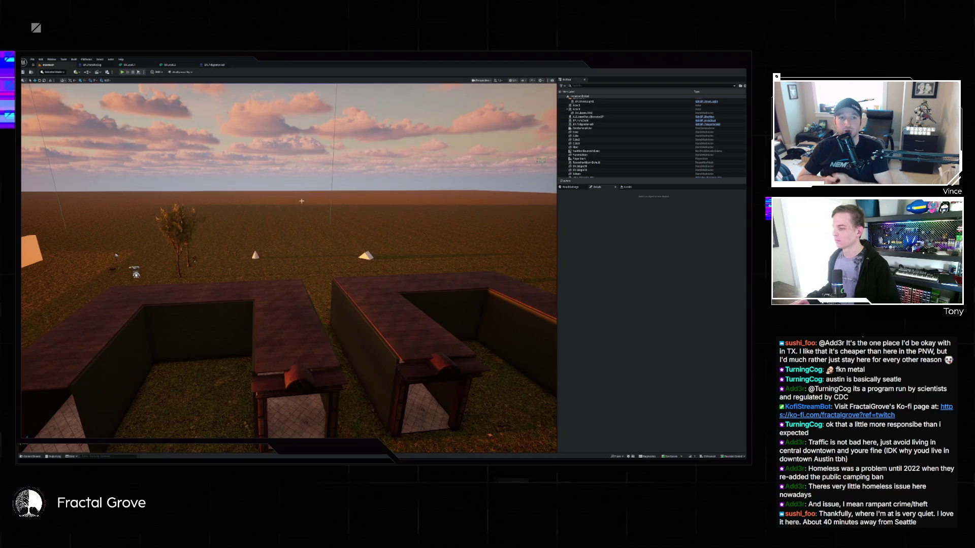
Step: Fly into the rooms, change the ceiling component's Rotation in the Blueprint, and recheck the level
key("w")
key("w")
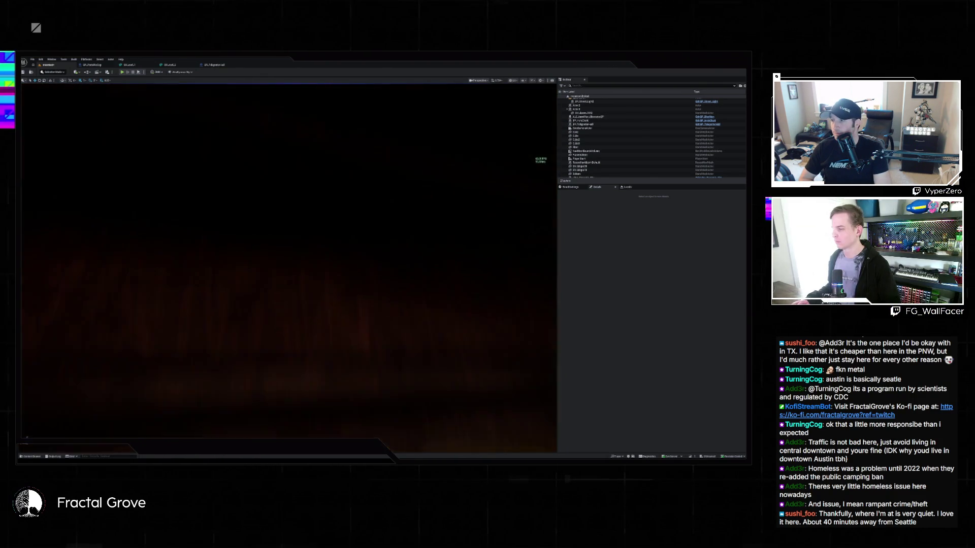
key("w")
key("w")
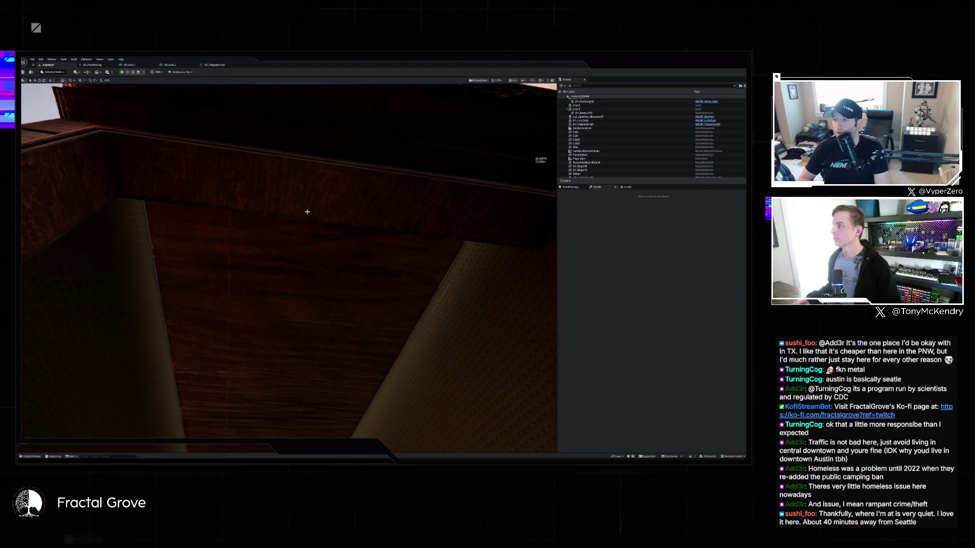
left_click(213, 64)
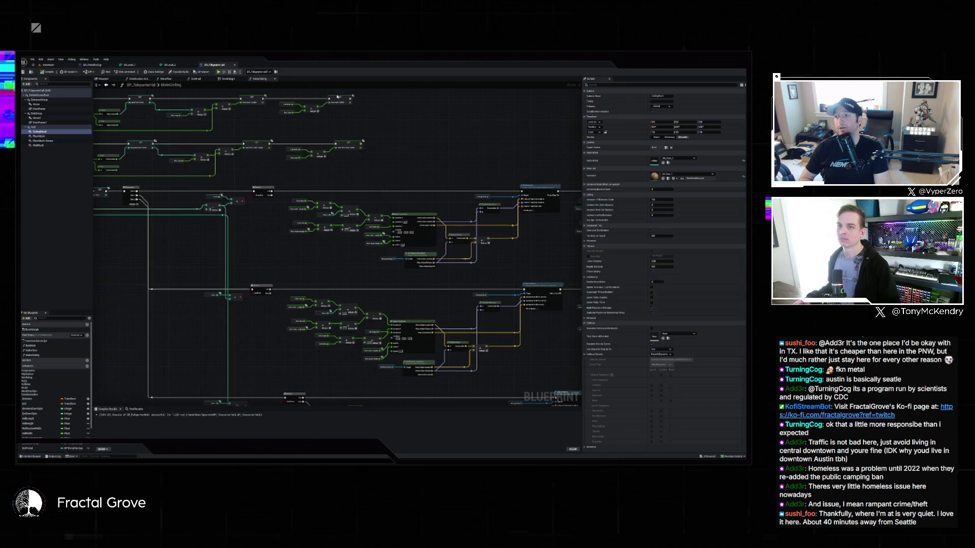
left_click(678, 127)
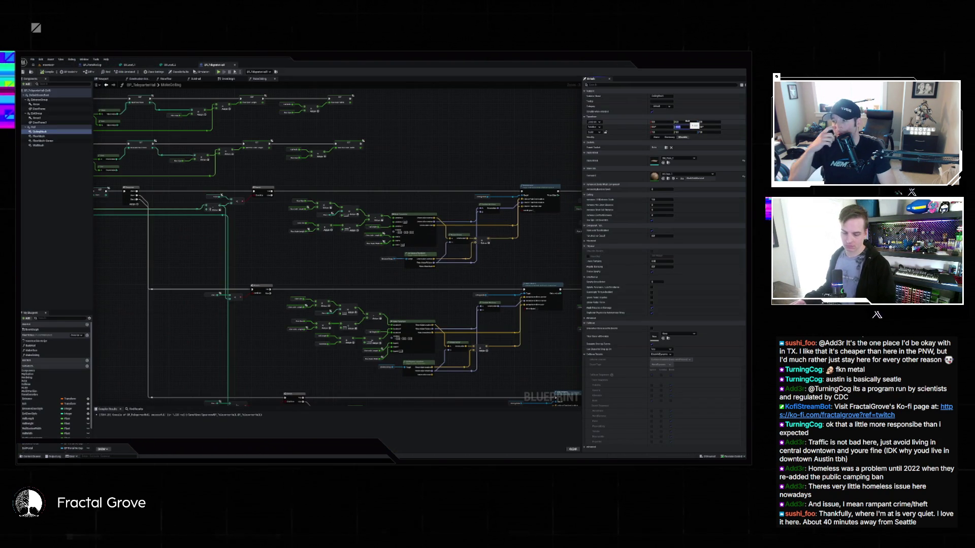
key("Return")
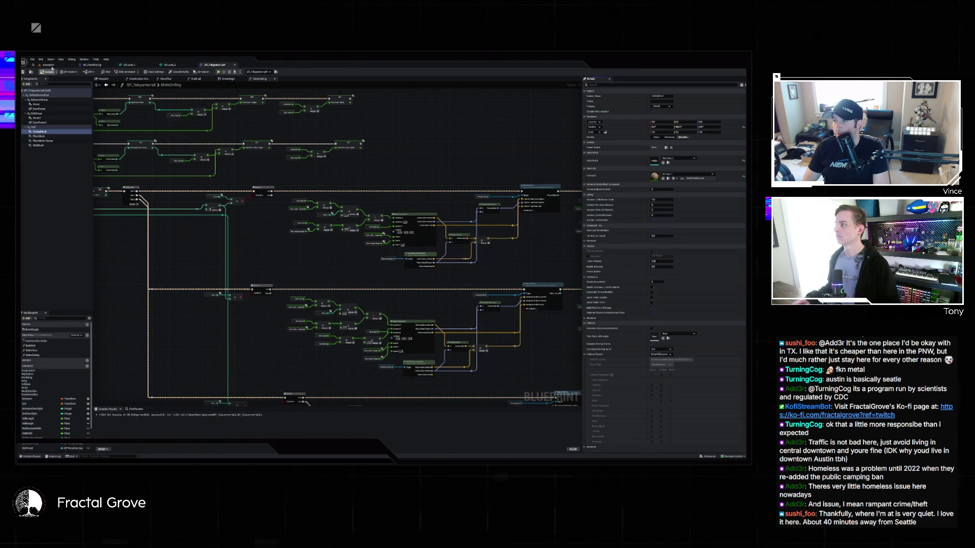
left_click(51, 65)
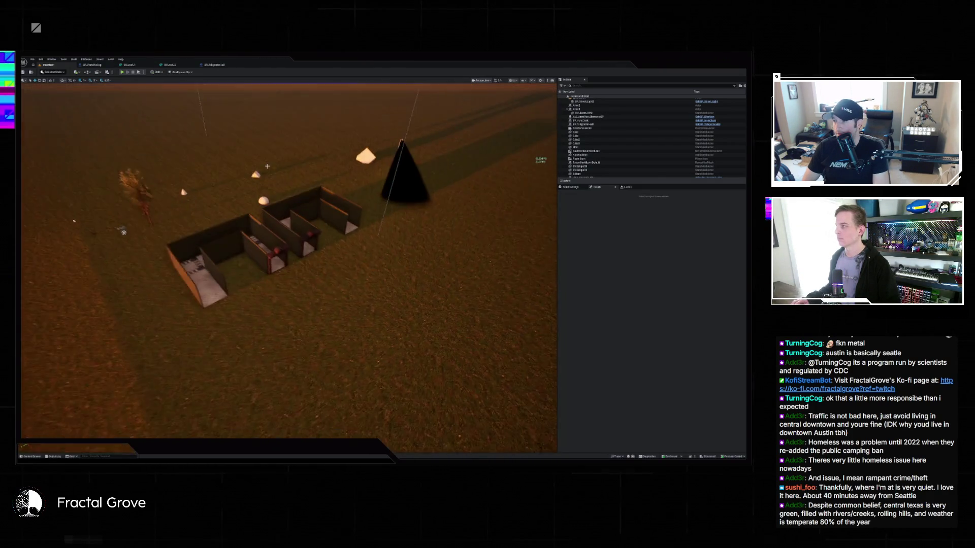
Step: In the Content Drawer, browse from the Game folder into the Spawner folder
left_click(219, 65)
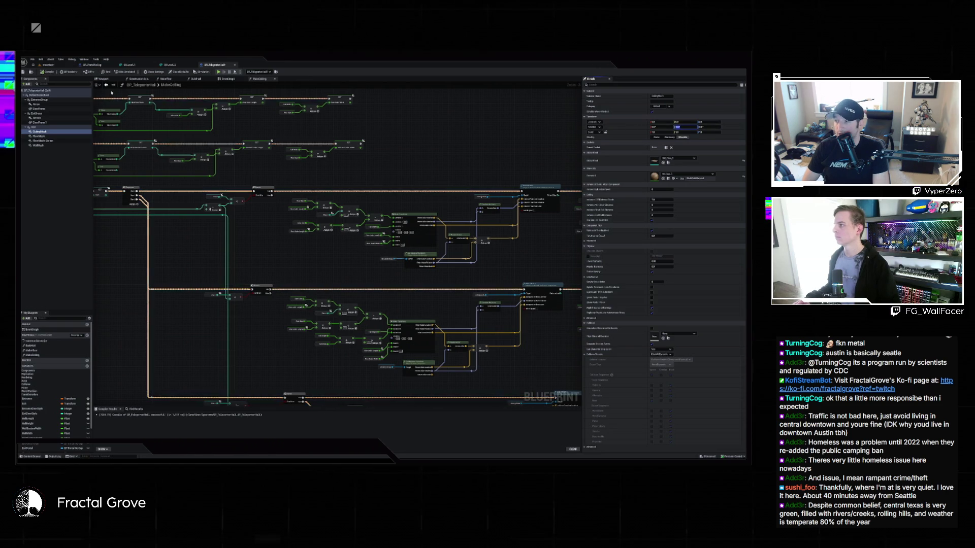
left_click(55, 65)
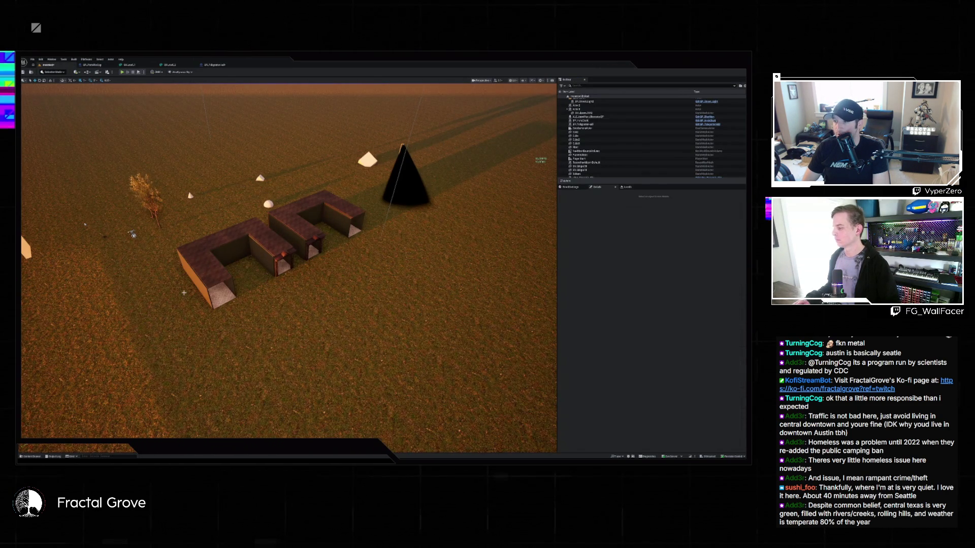
left_click(31, 457)
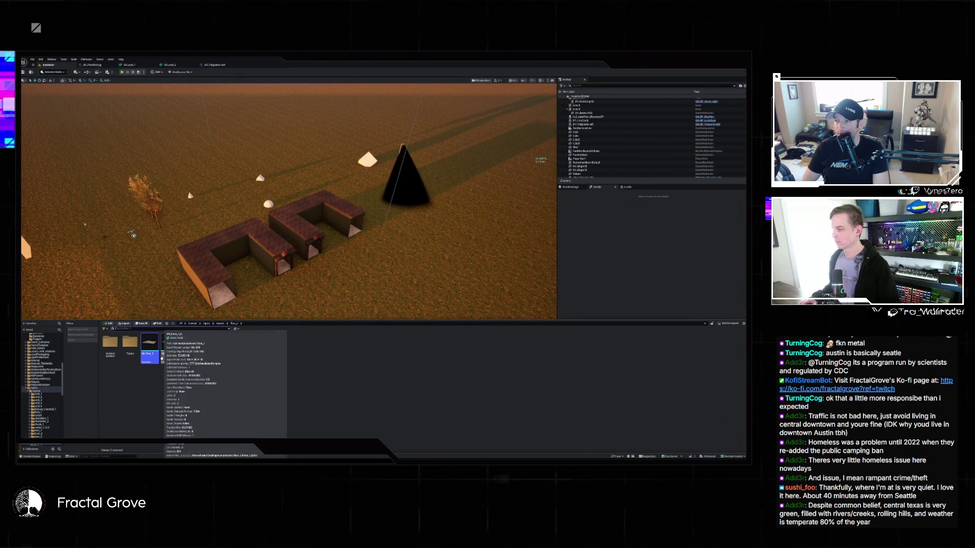
double_click(249, 355)
scroll(45, 386, "up", 15)
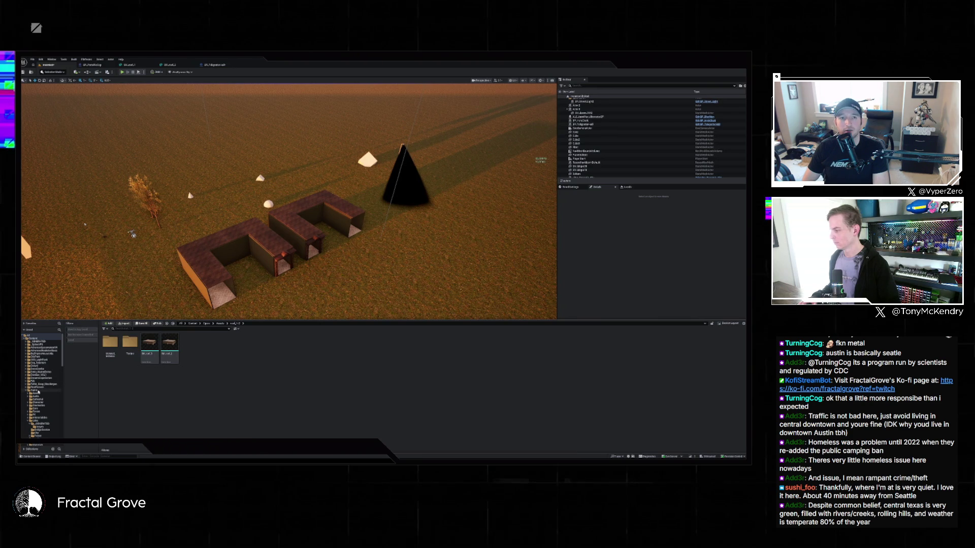
left_click(36, 390)
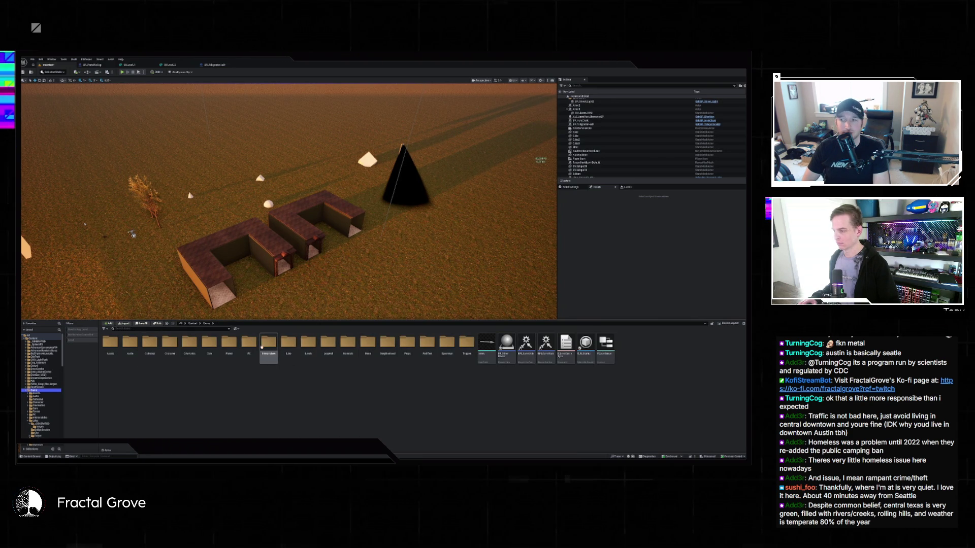
double_click(264, 348)
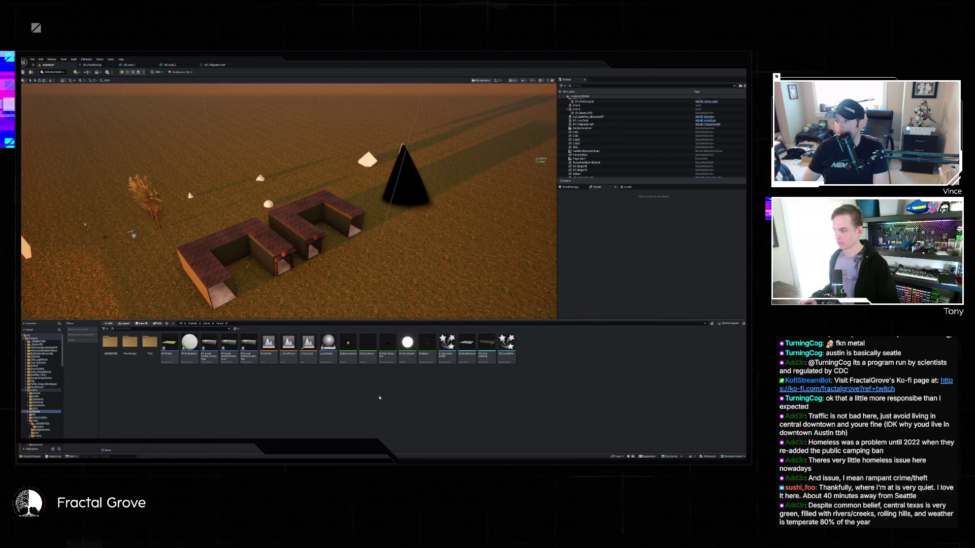
key("alt+Left")
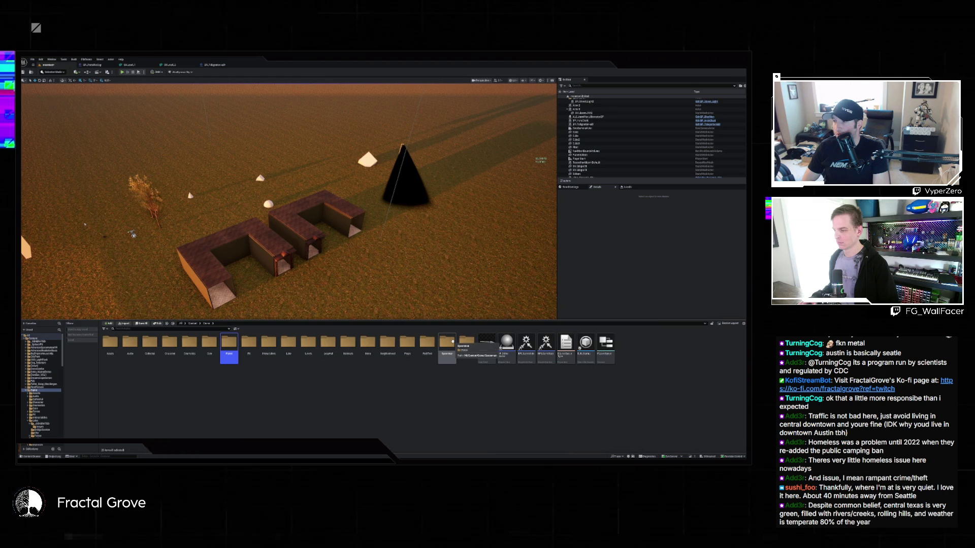
double_click(447, 344)
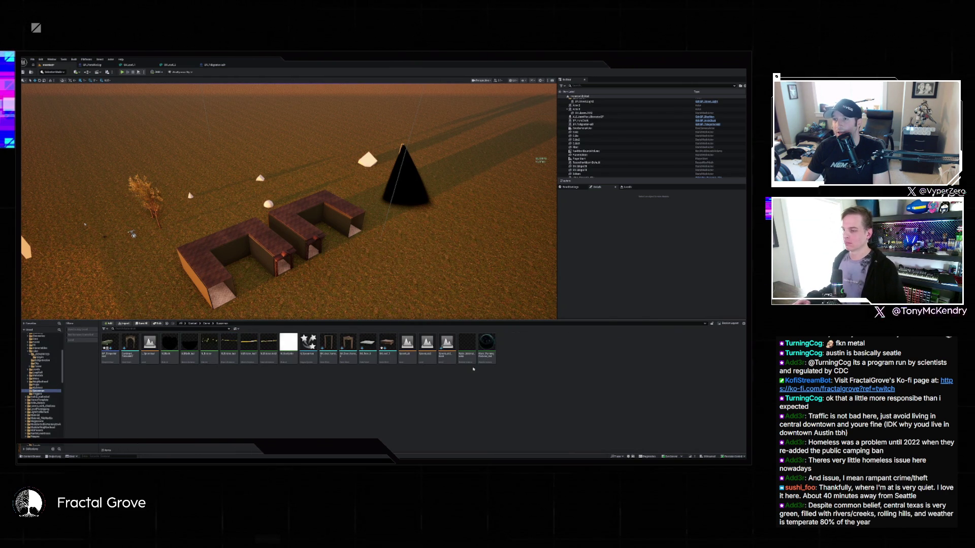
Step: Drag the floor tile asset onto the grass beside the rooms and focus the camera on it
key("ctrl+space")
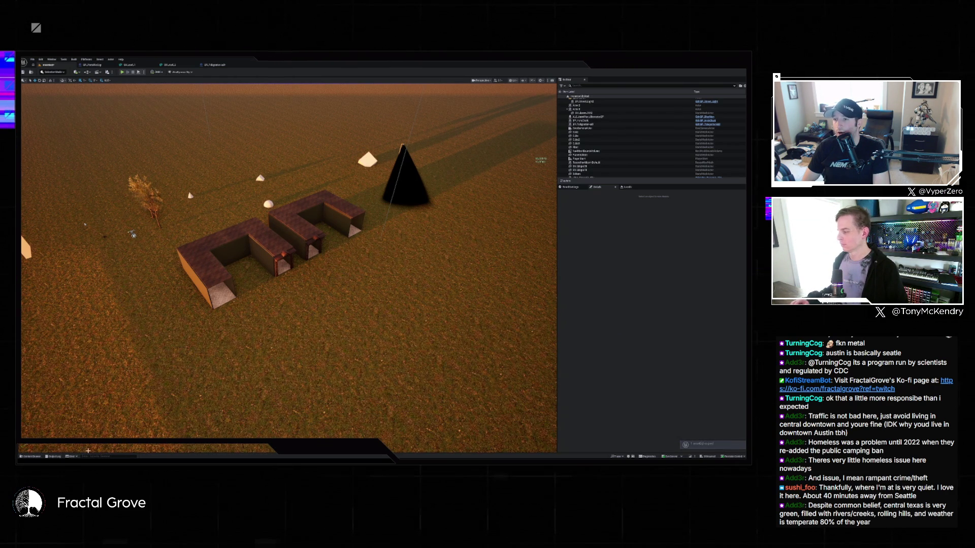
left_click(32, 456)
left_click_drag(287, 339, 387, 324)
key("f")
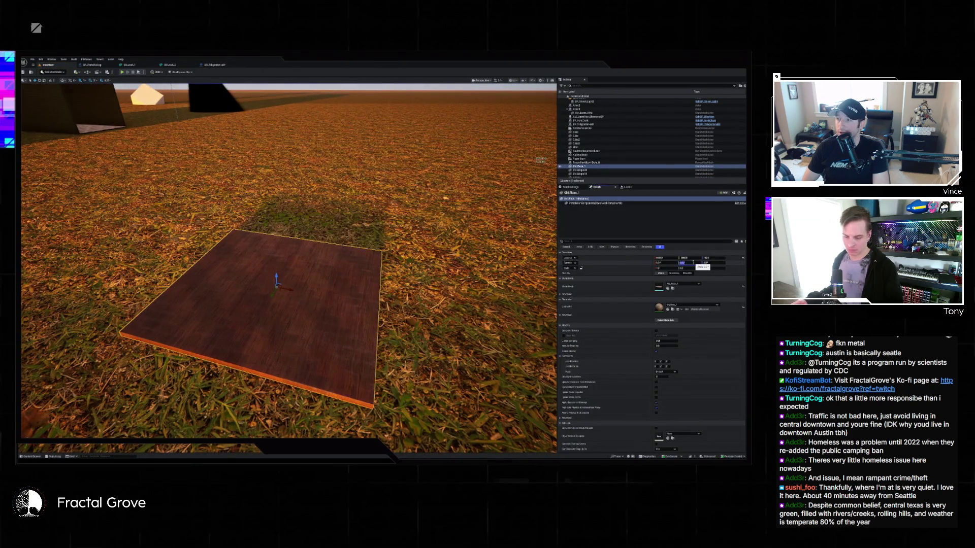
Step: Confirm the floor tile's new rotation, view it from below, and locate its SM_Floor mesh
key("Return")
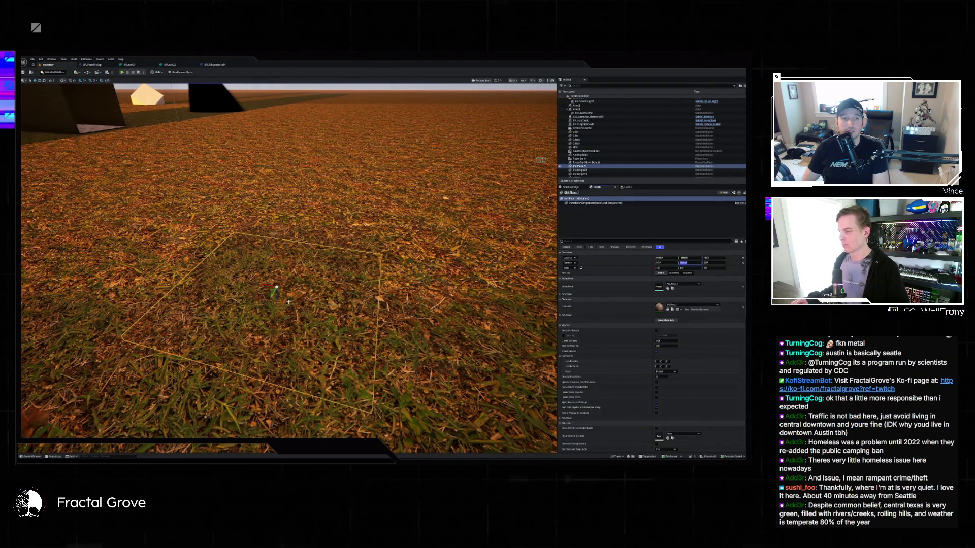
mouse_move(278, 297)
left_mouse_down()
mouse_move(275, 225)
mouse_move(34, 181)
left_mouse_up()
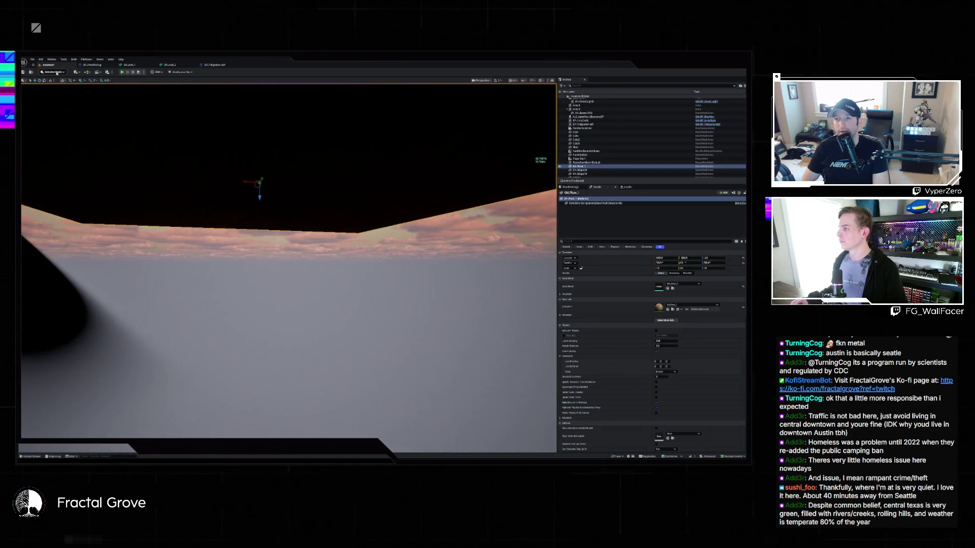
left_click(672, 288)
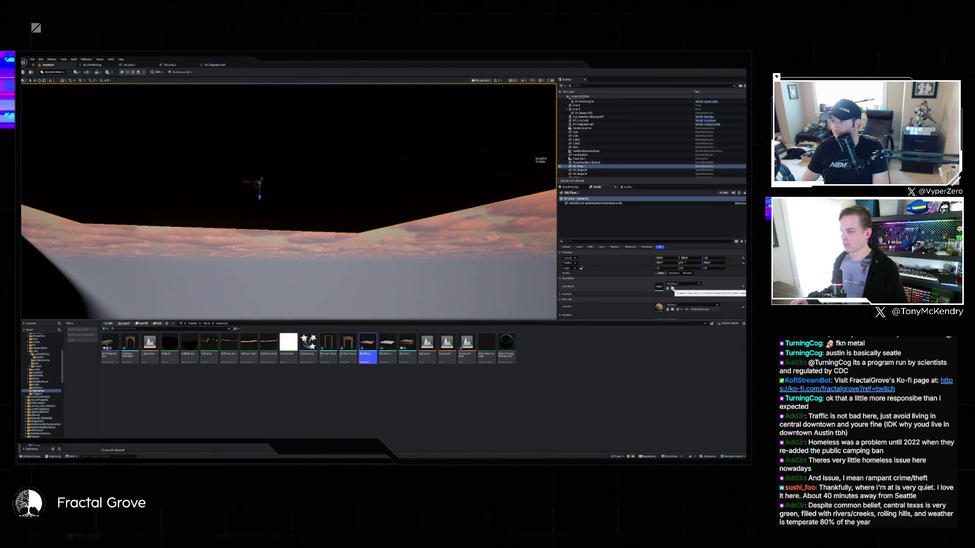
key("ctrl+space")
Step: Switch to Modeling Mode and apply XForm > Bake Transform to the tile
left_click(52, 72)
left_click(65, 95)
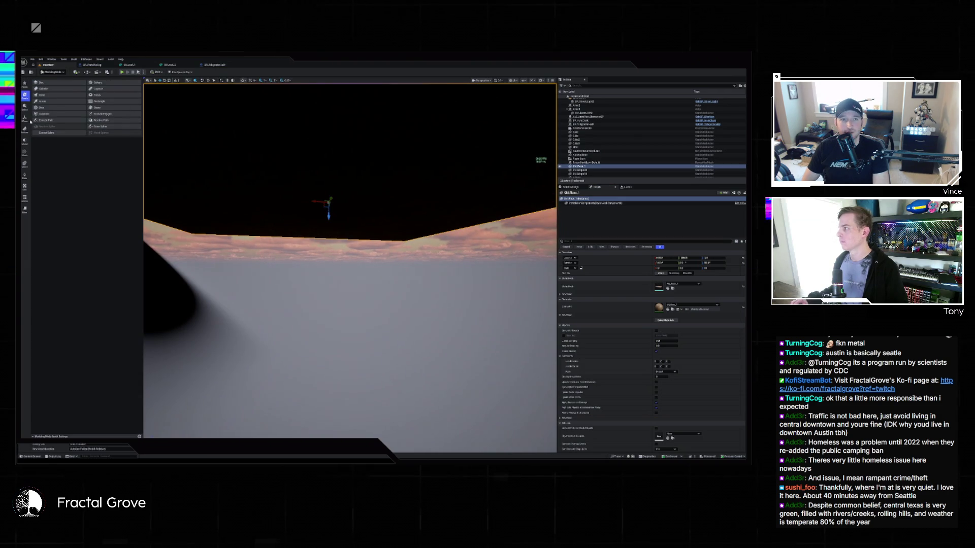
left_click(29, 120)
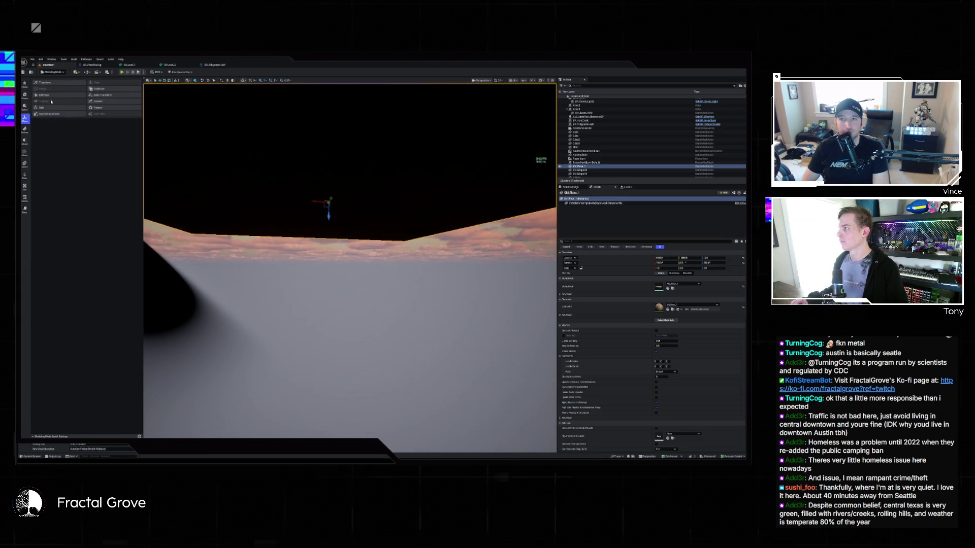
left_click(103, 95)
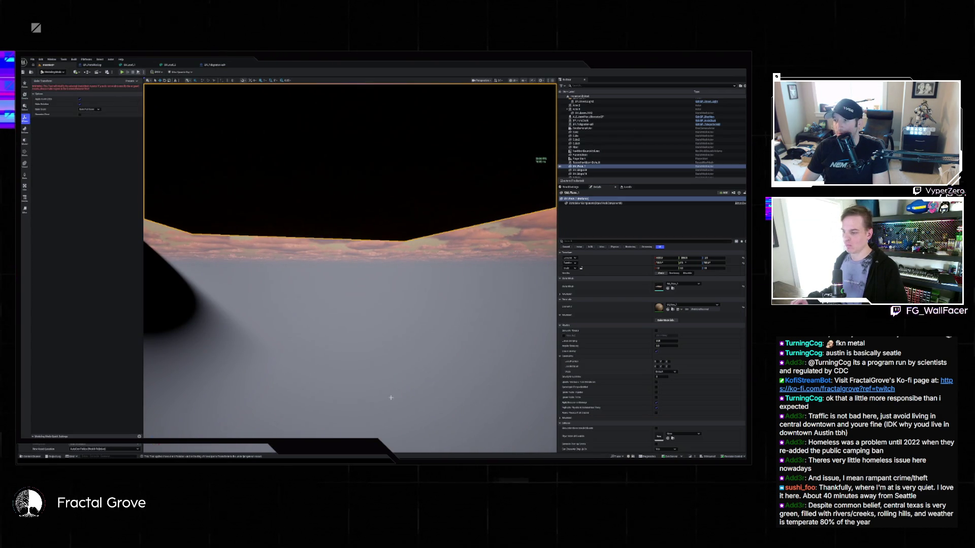
key("Return")
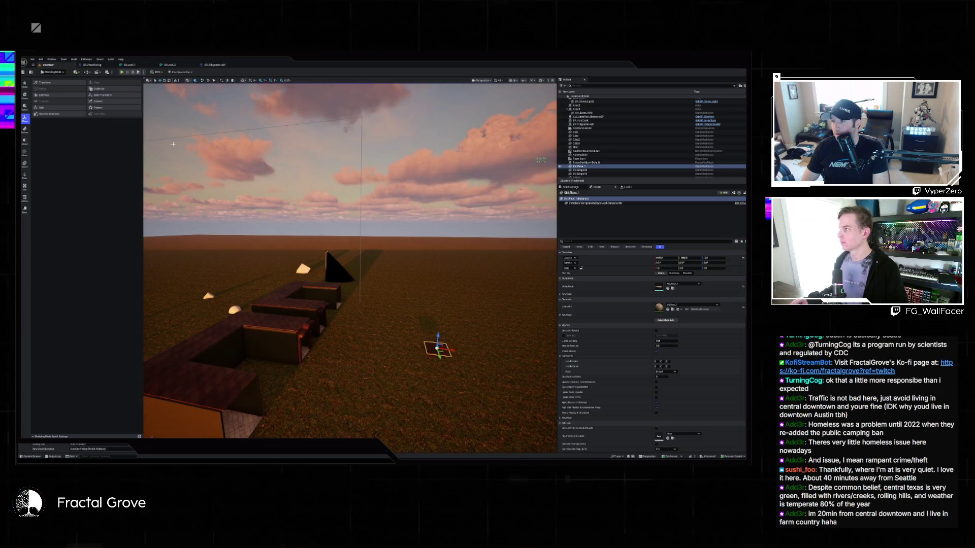
Step: Leave the teleporter wall Blueprint and return to the level in normal selection mode
key("ctrl+Tab")
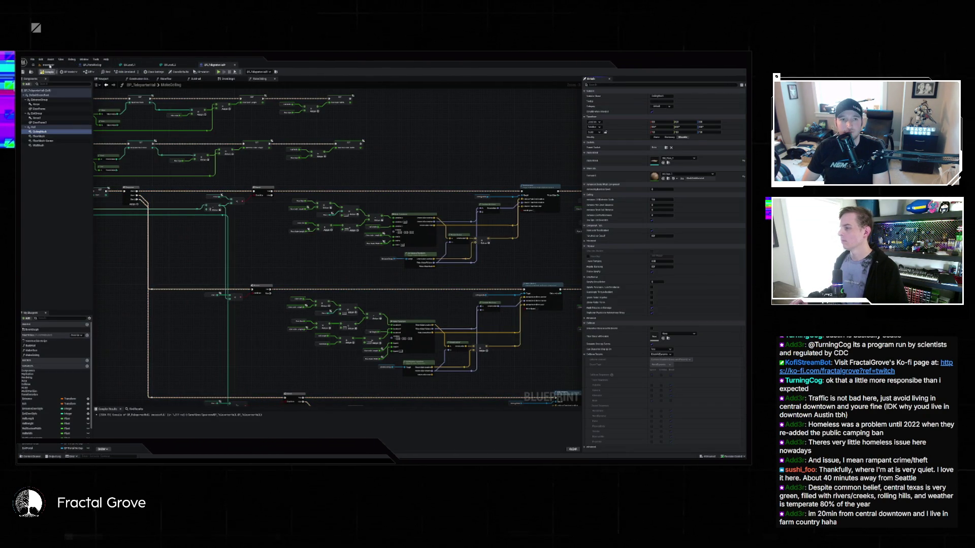
left_click(48, 65)
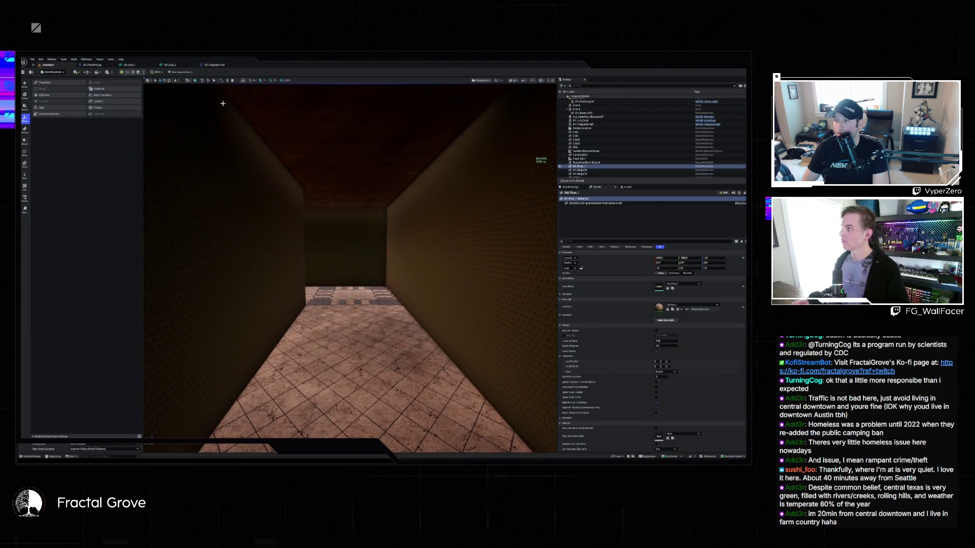
left_click(51, 79)
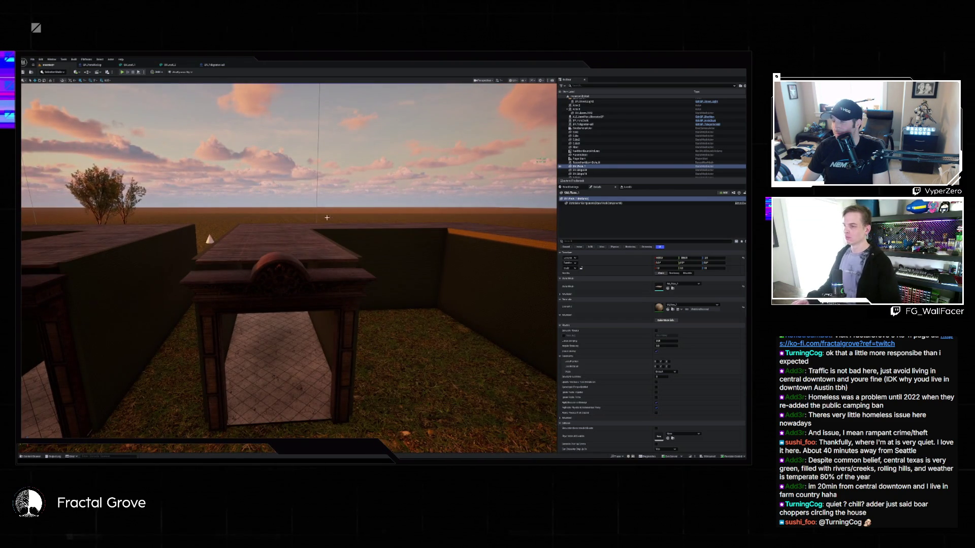
Step: Fly the view over the ornate doorway arch and through it into the tiled corridor
key("w")
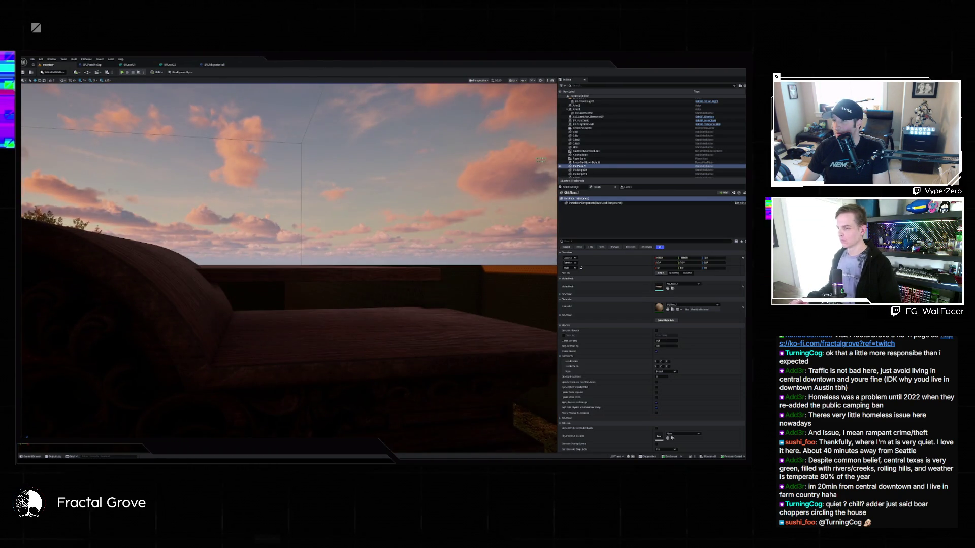
key("s")
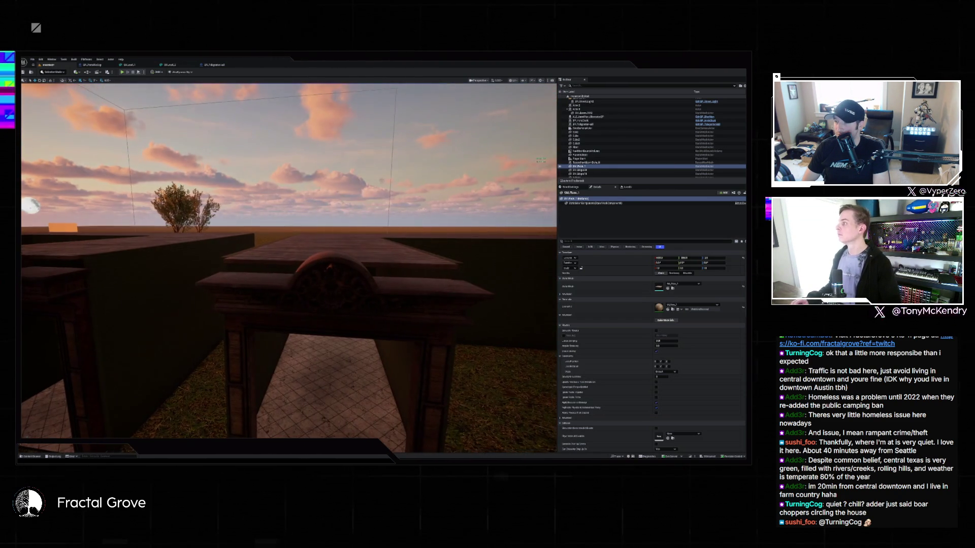
left_click_drag(289, 254, 304, 249)
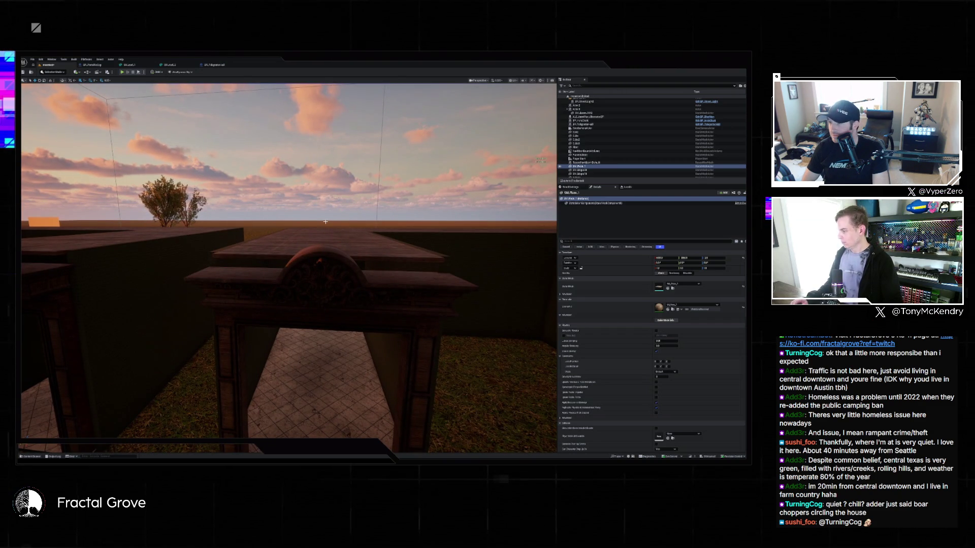
key("w")
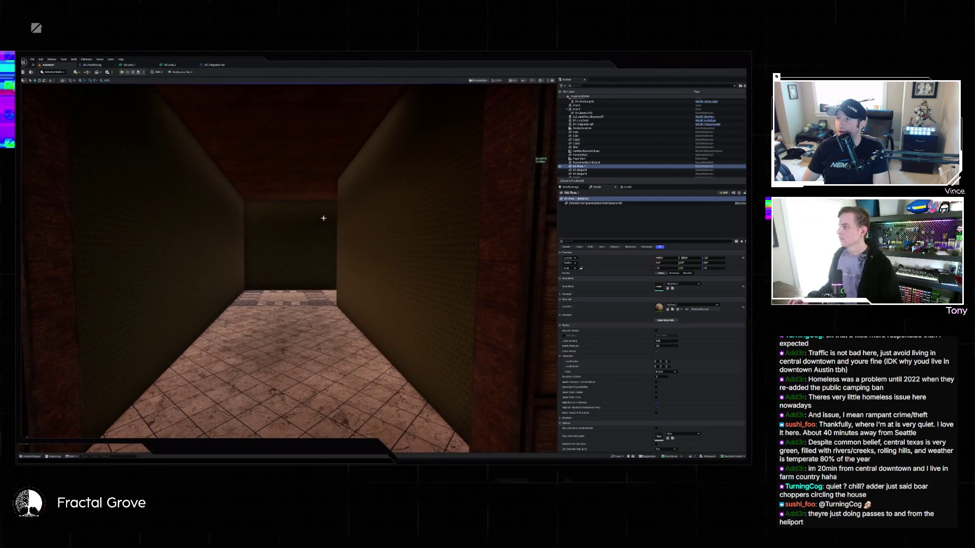
Step: Play in editor and walk down the tiled corridor into the left building's checkered-floor room
key("alt+p")
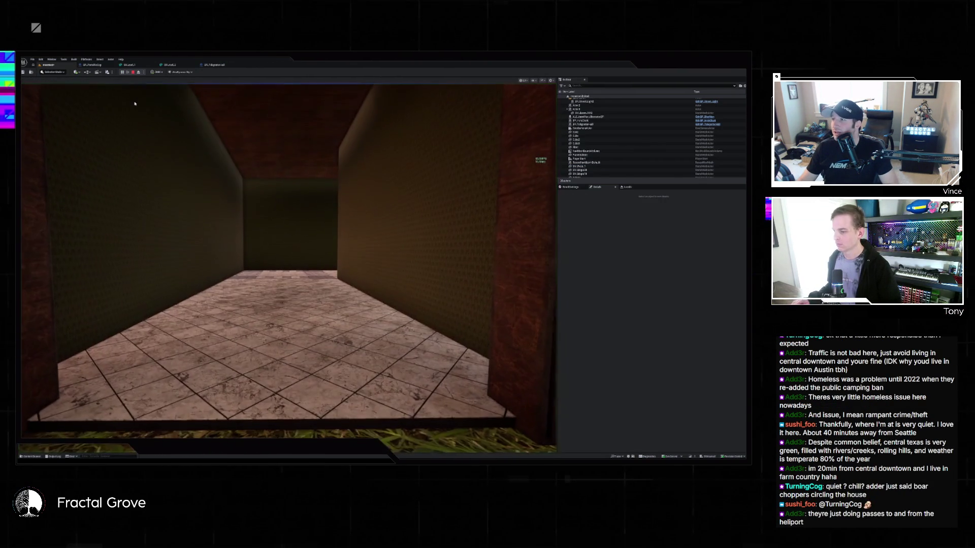
mouse_move(289, 260)
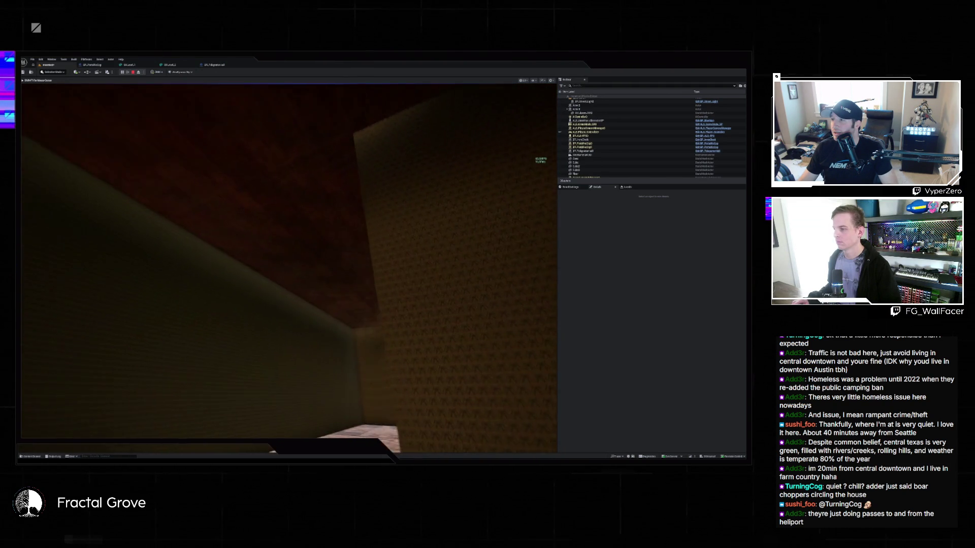
key("w")
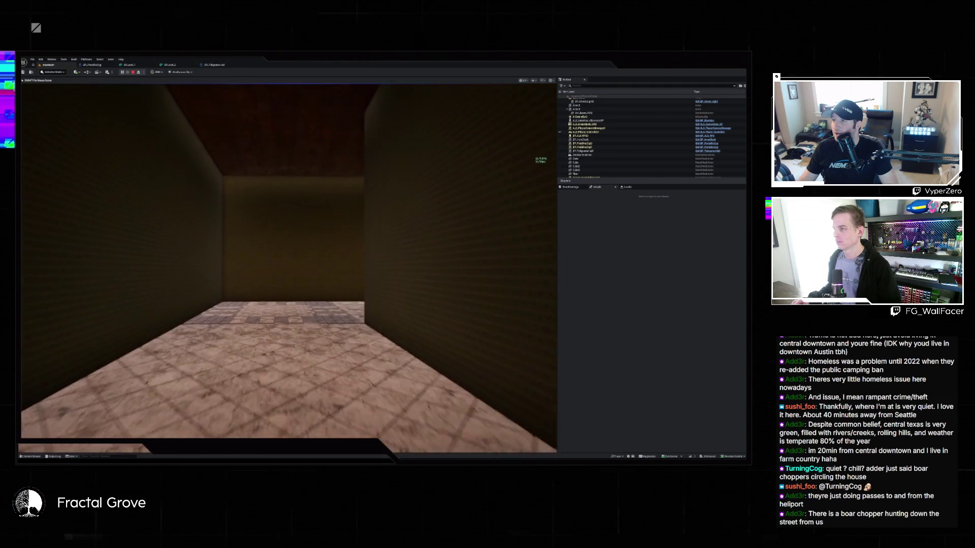
key("w")
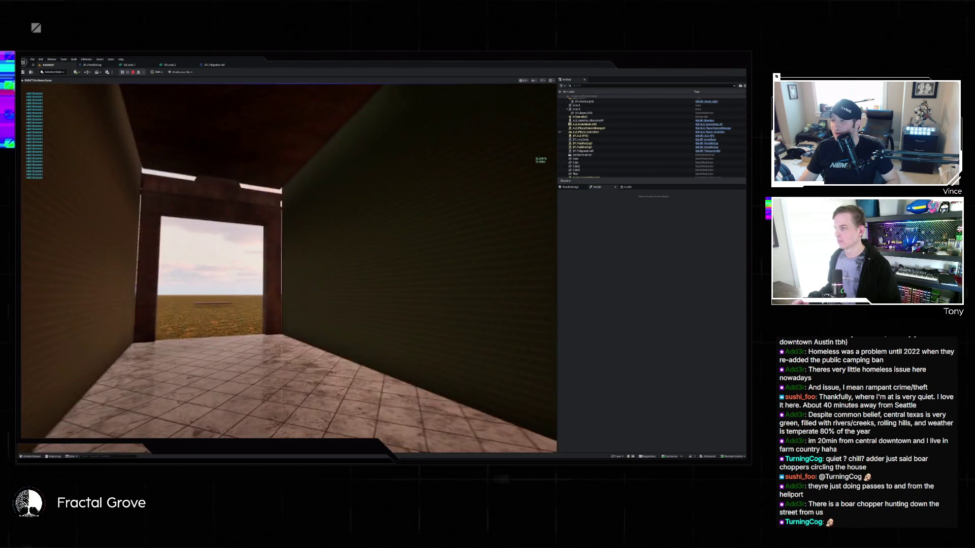
key("w")
key("w")
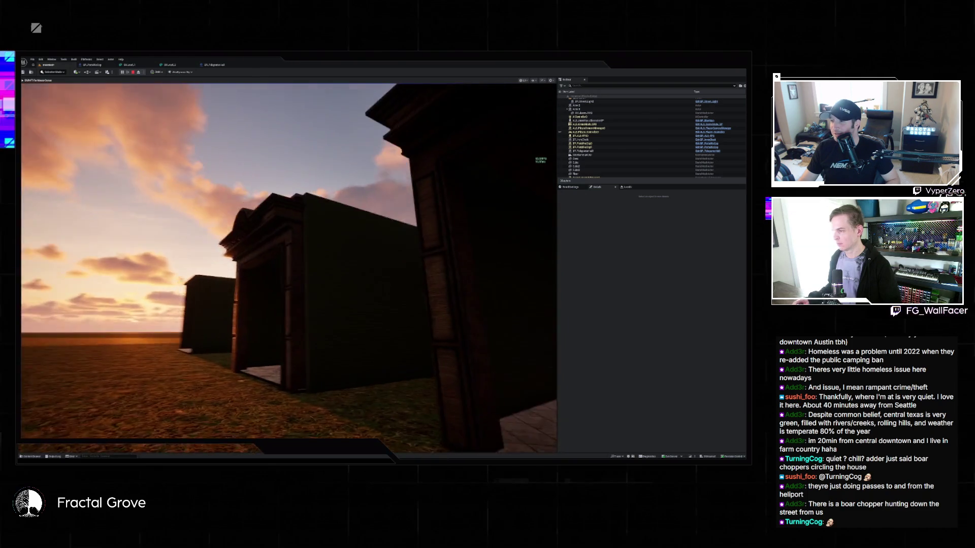
key("w")
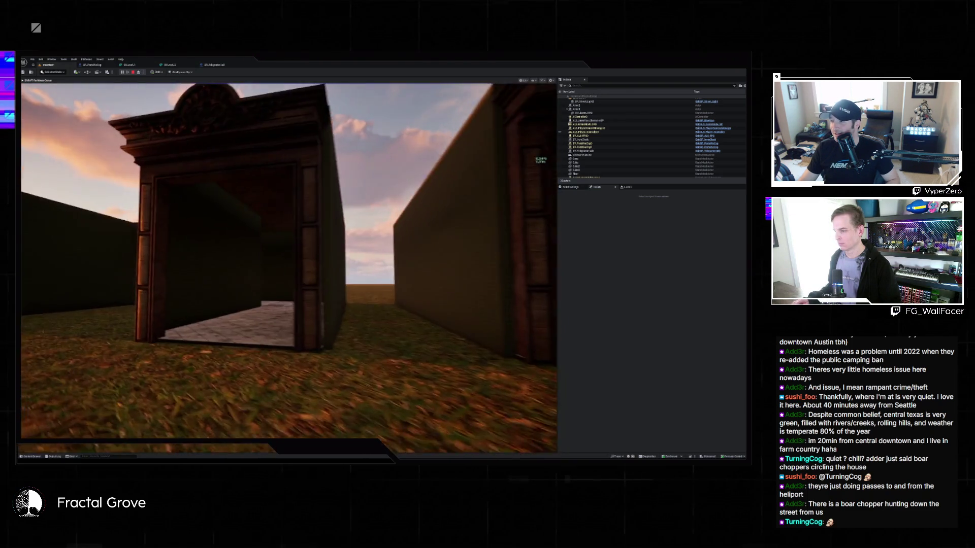
key("w")
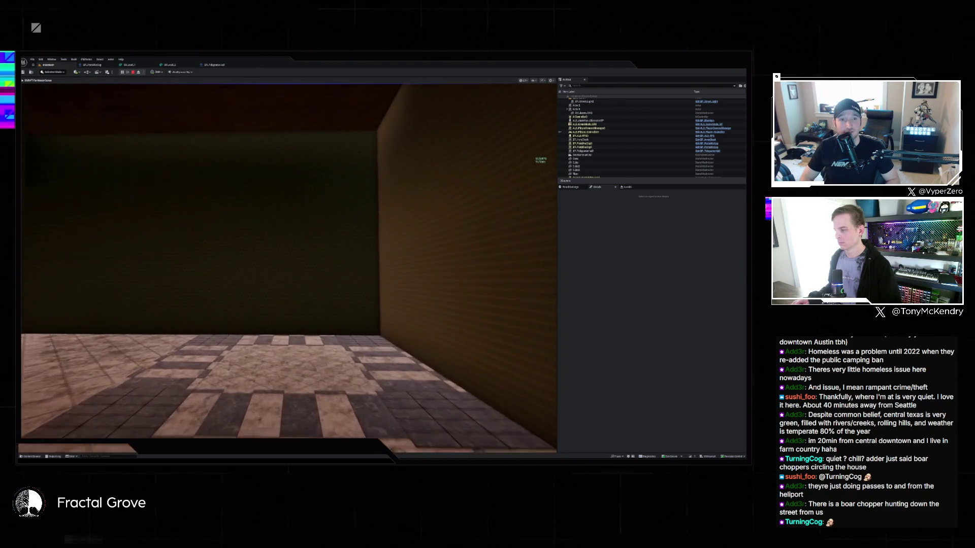
key("w")
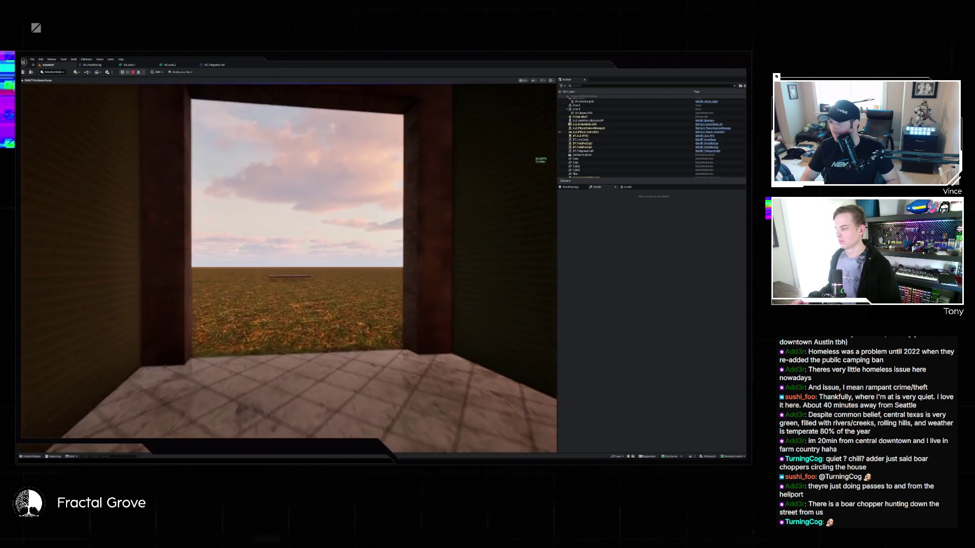
Step: Walk out onto the grass to the wooden platform, look back at the rooms, then stop playing
key("w")
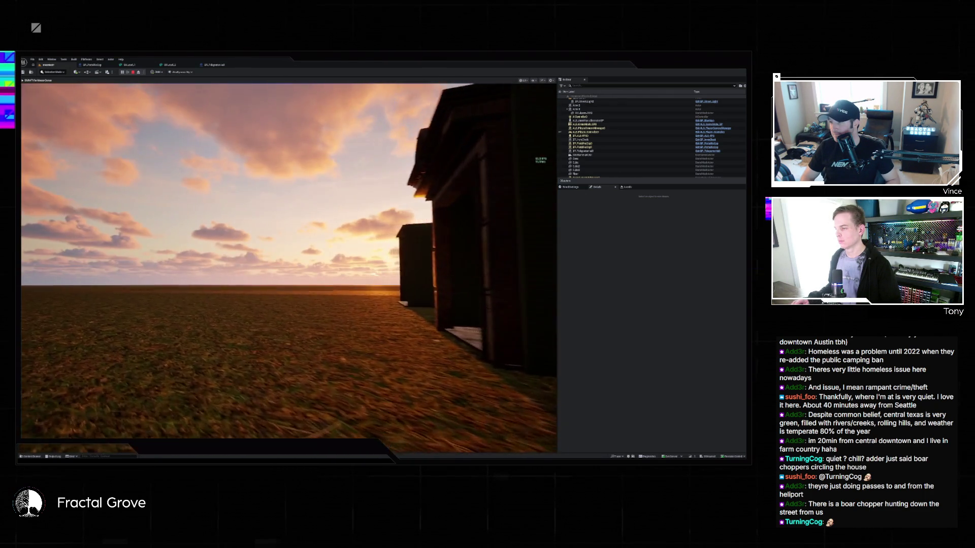
key("w")
key("w")
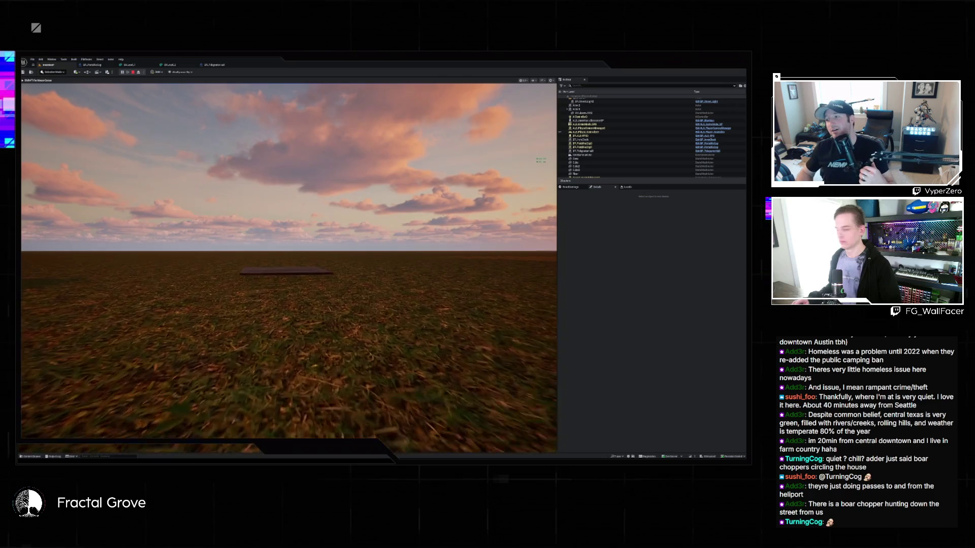
key("w")
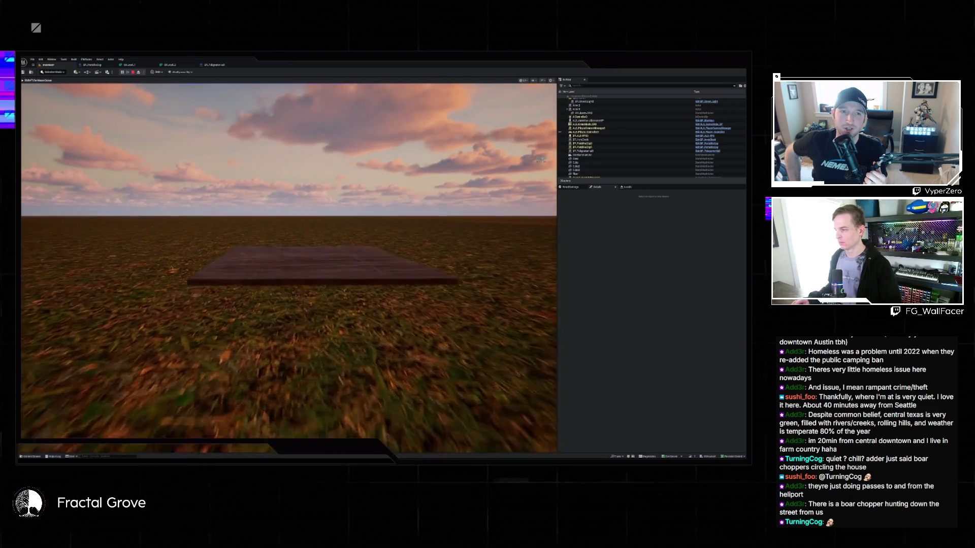
key("w")
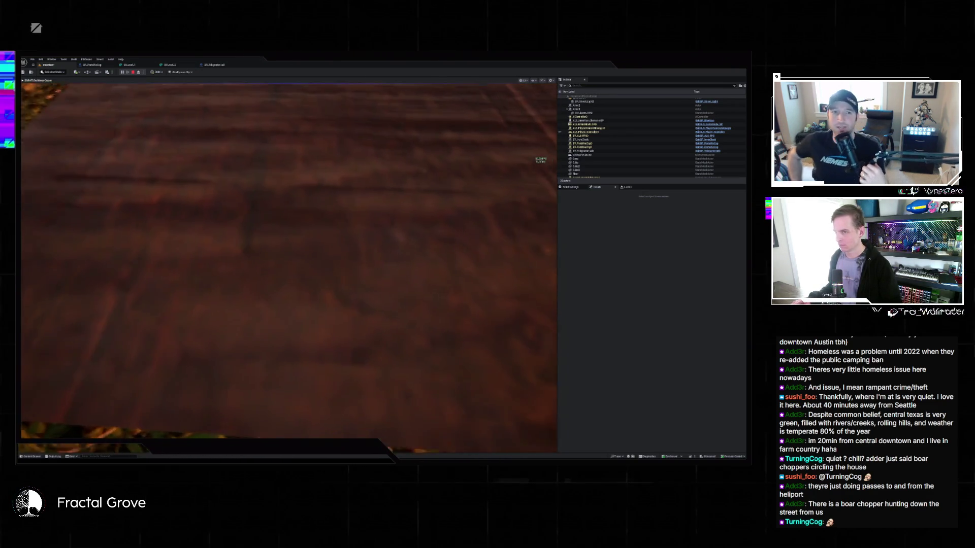
key("w")
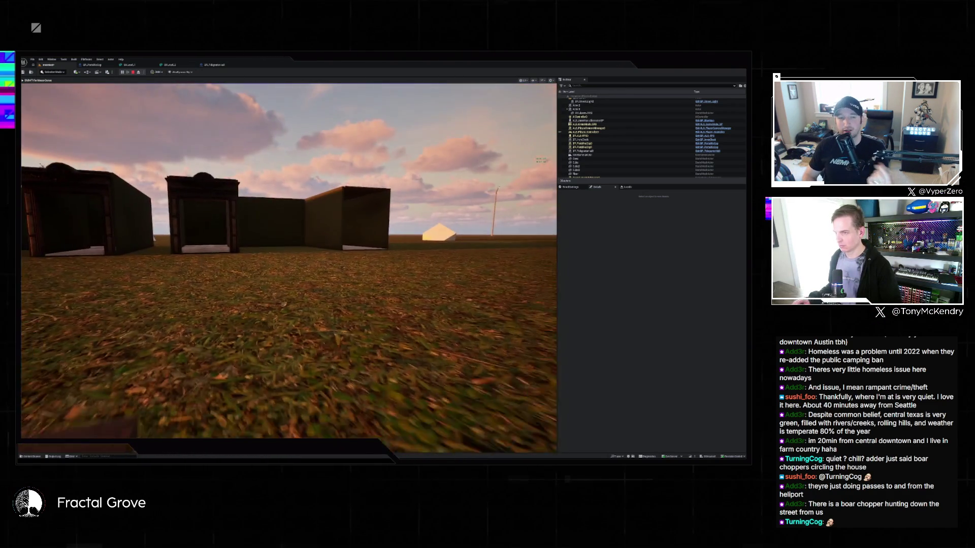
key("w")
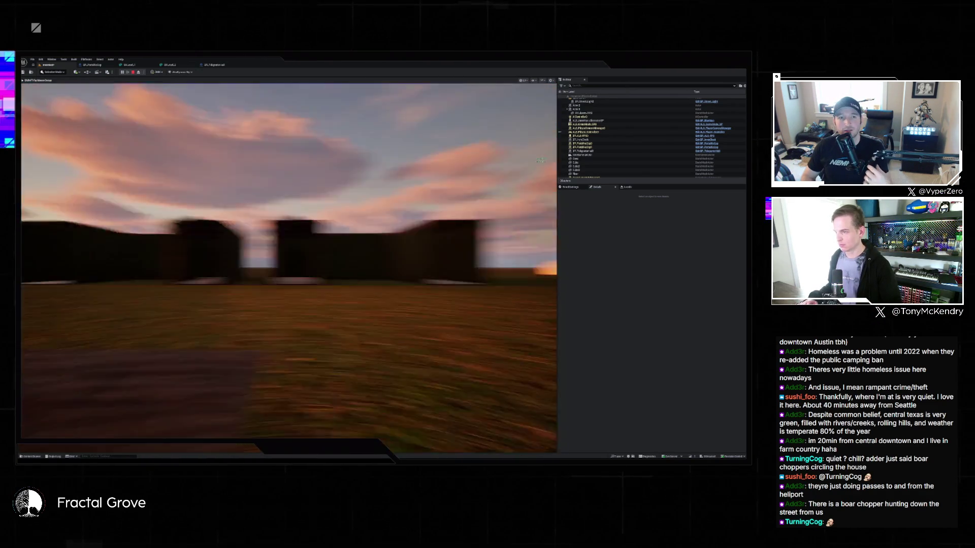
key("Escape")
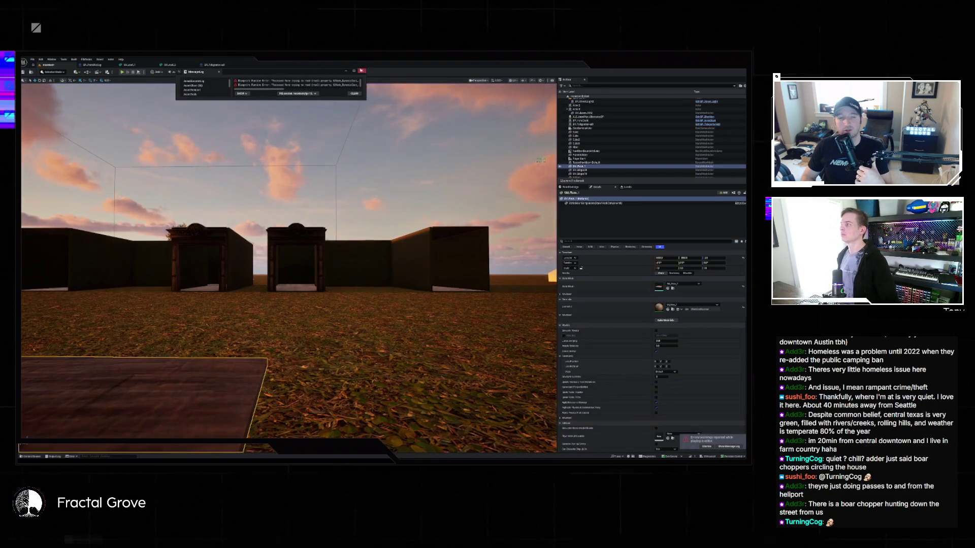
Step: Close the Message Log and load a level from File > Recent Levels, dismissing the save prompt
left_click(362, 71)
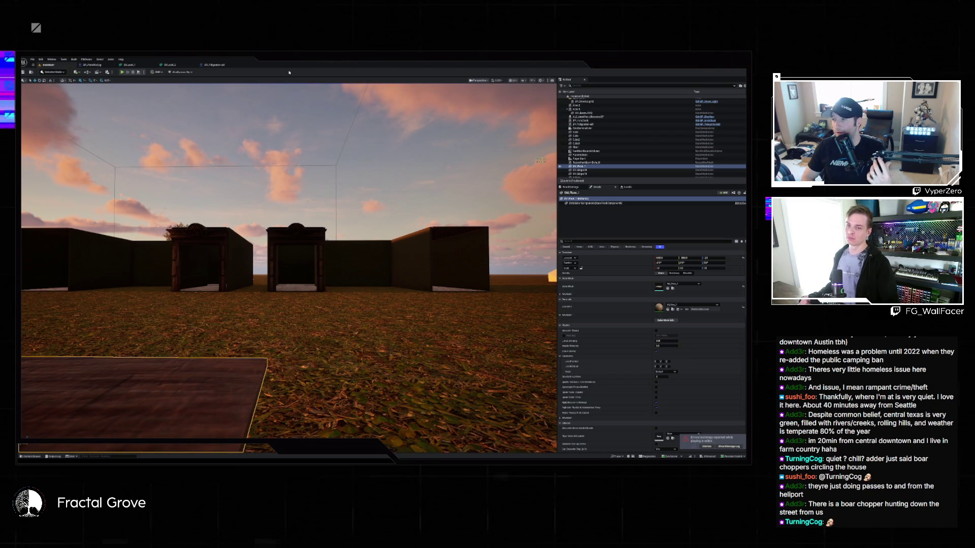
left_click(32, 60)
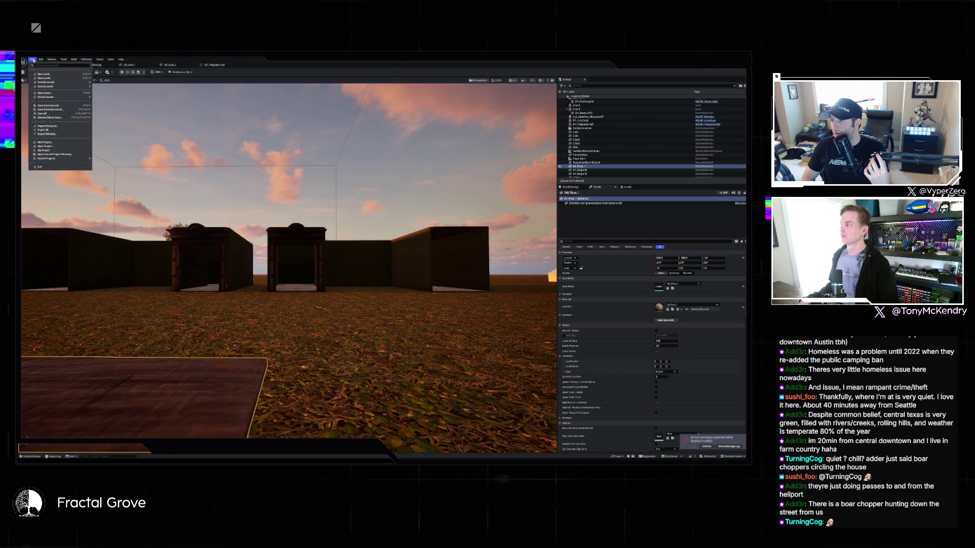
mouse_move(57, 87)
left_click(106, 98)
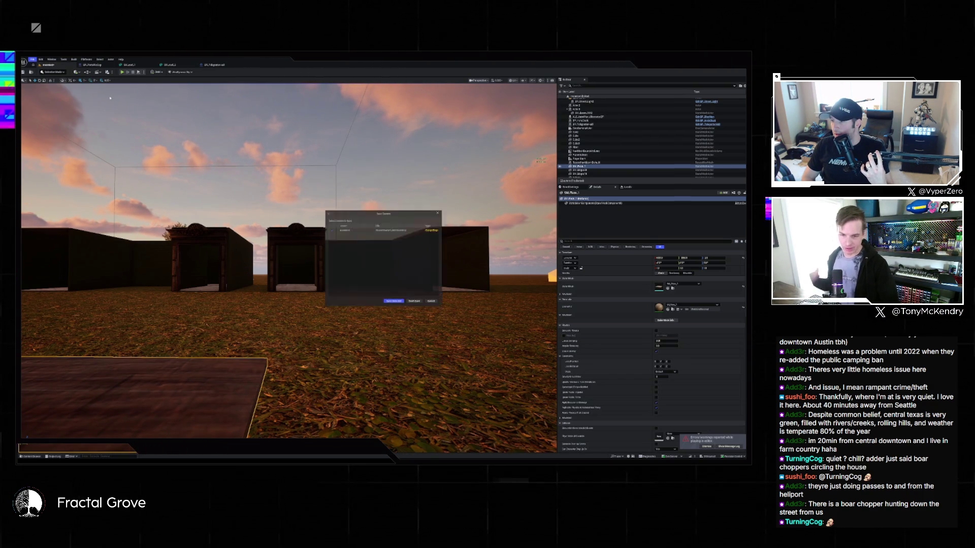
left_click(401, 303)
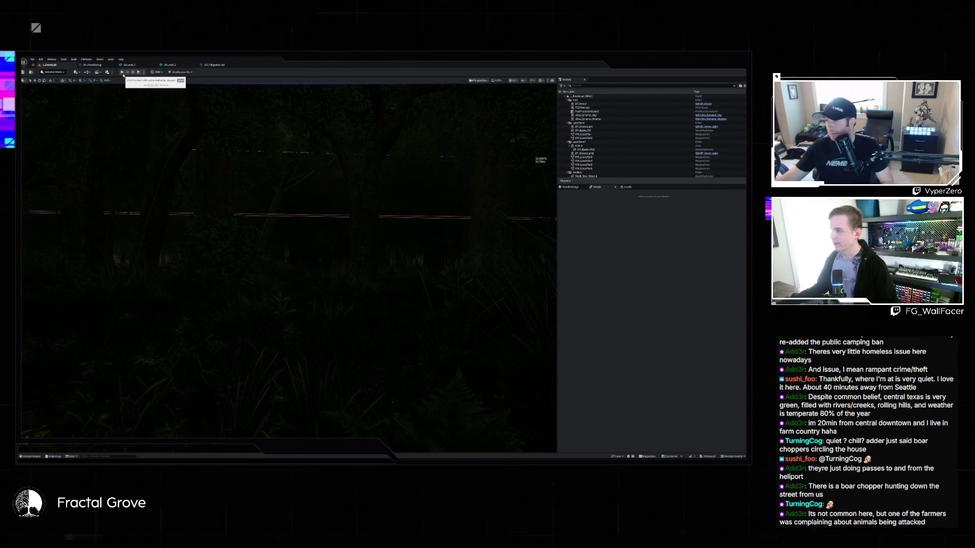
Step: Play the dark forest level full-window with F11 and dismiss the Intel driver notification
left_click(123, 72)
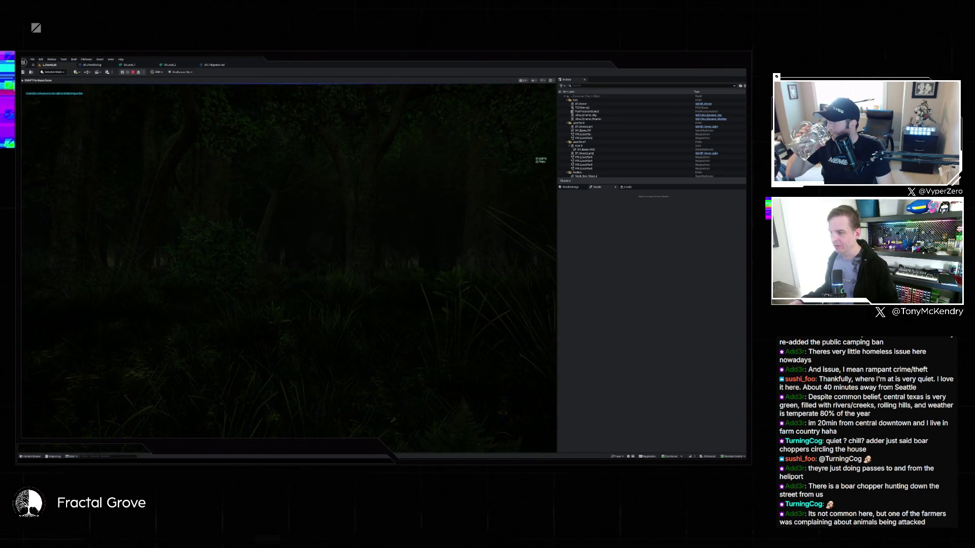
key("F11")
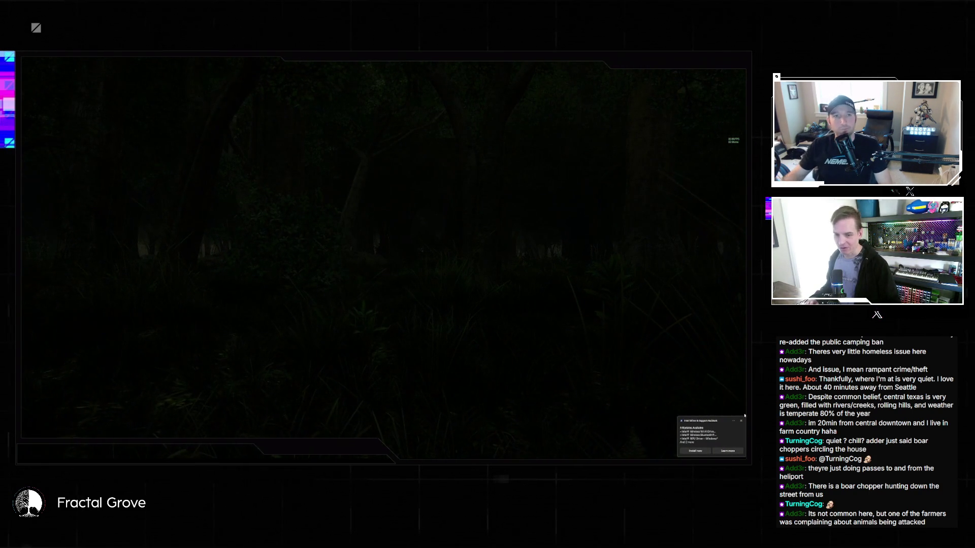
left_click(742, 422)
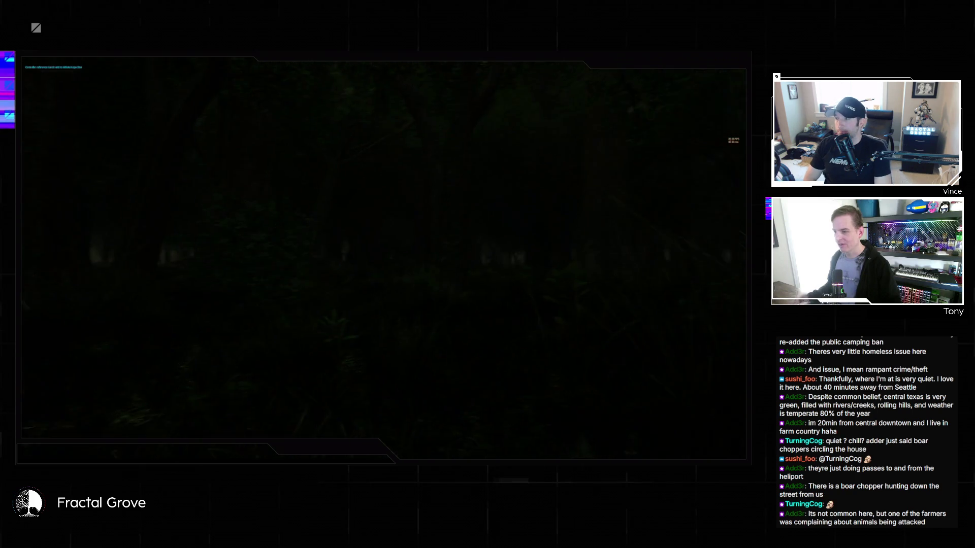